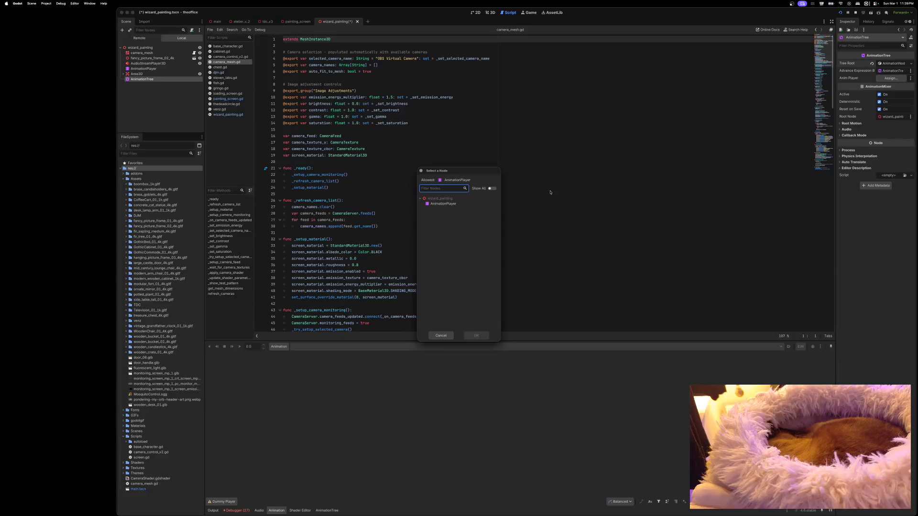
Set AnimationPlayer as the AnimationTree's player, save wizard_painting, and run the project.
click(476, 336)
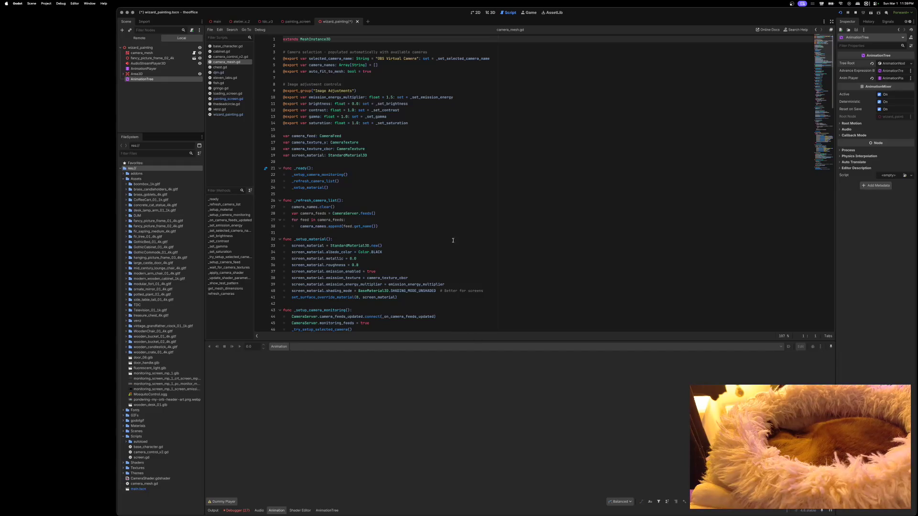
key(super+s)
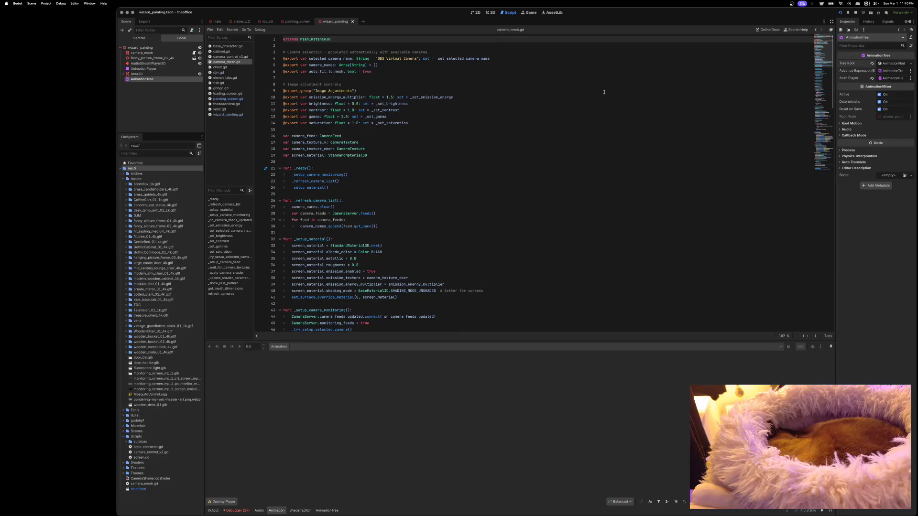
click(840, 12)
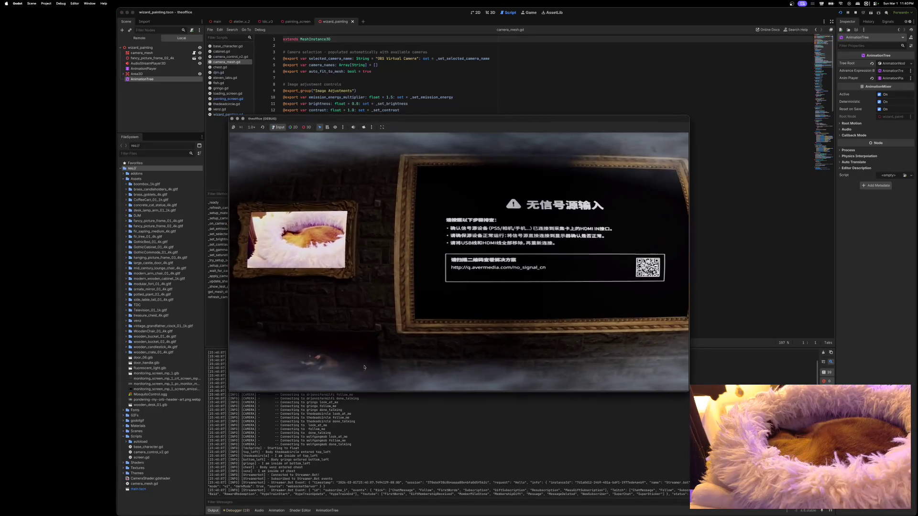
Close the test game and jump to the follow_me signal warning's line in painting_screen.gd.
key(super+period)
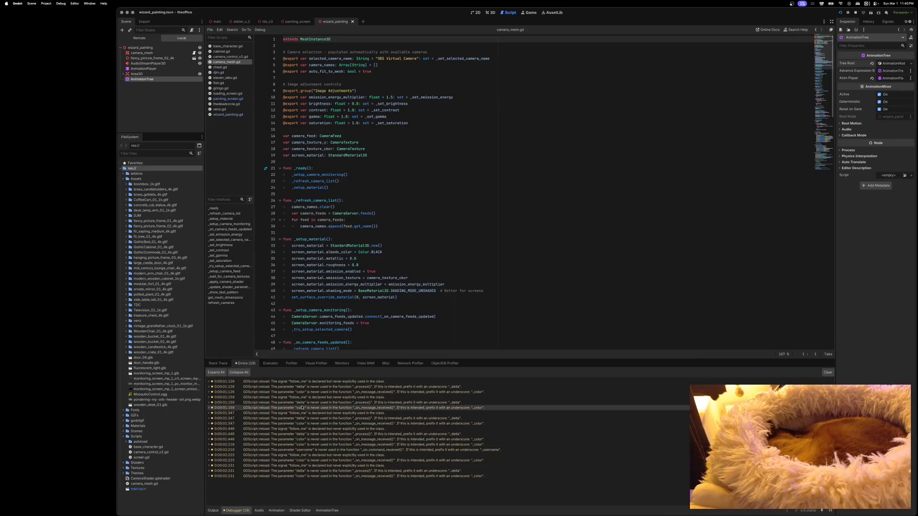
double_click(325, 382)
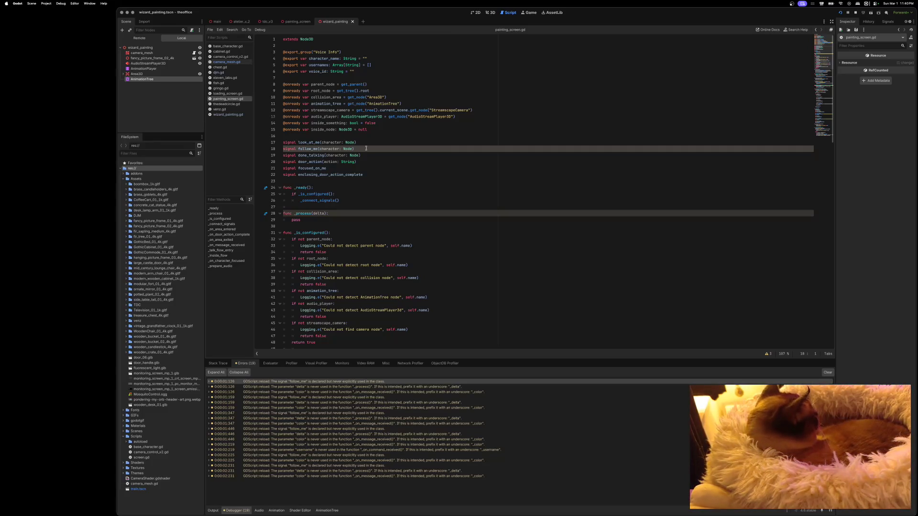
Add, then remove, a stray func line after line 70 in painting_screen.gd and save.
scroll(369, 163, down, 3)
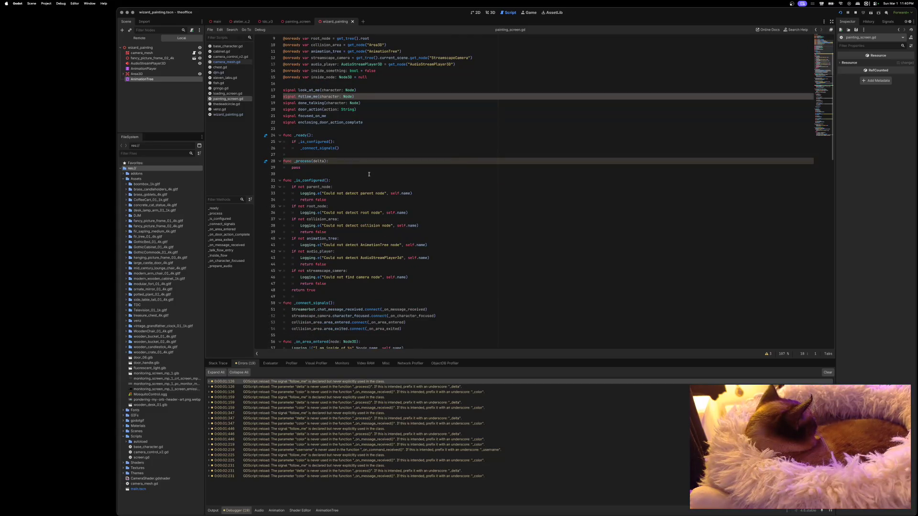
scroll(369, 174, down, 5)
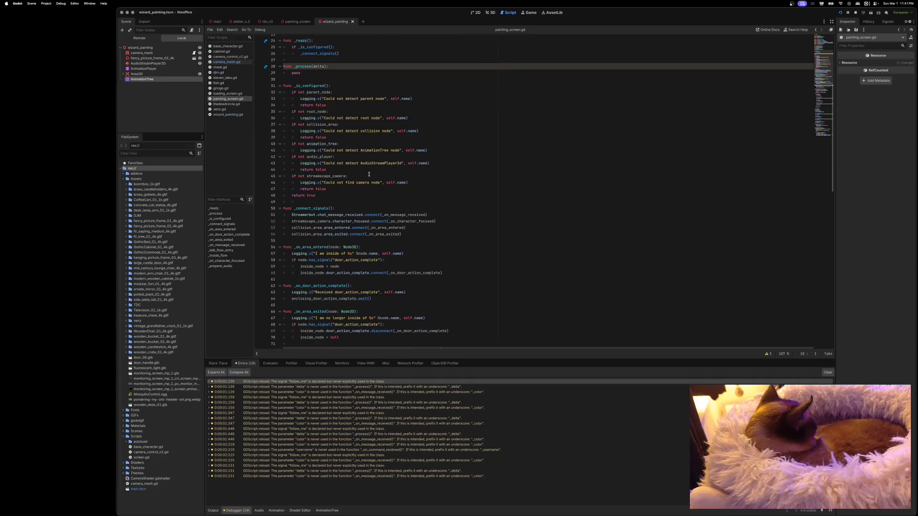
scroll(369, 174, down, 3)
scroll(345, 230, down, 2)
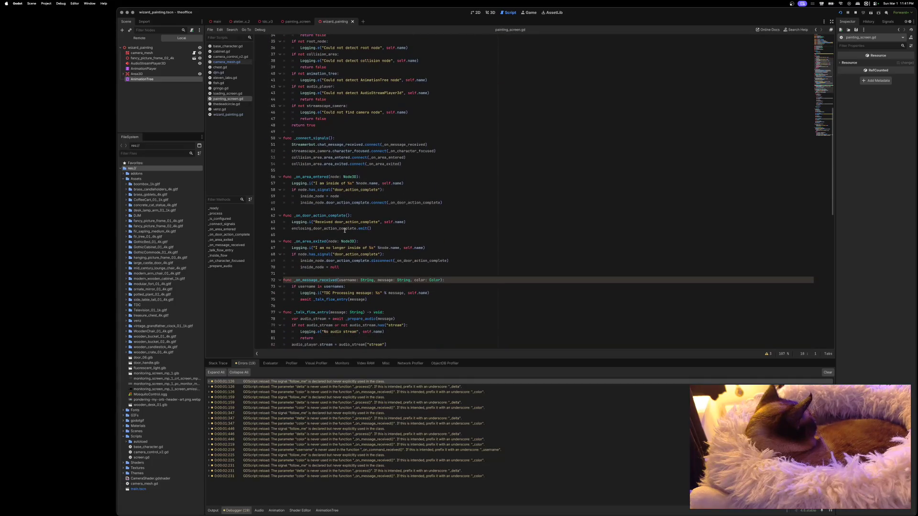
click(342, 266)
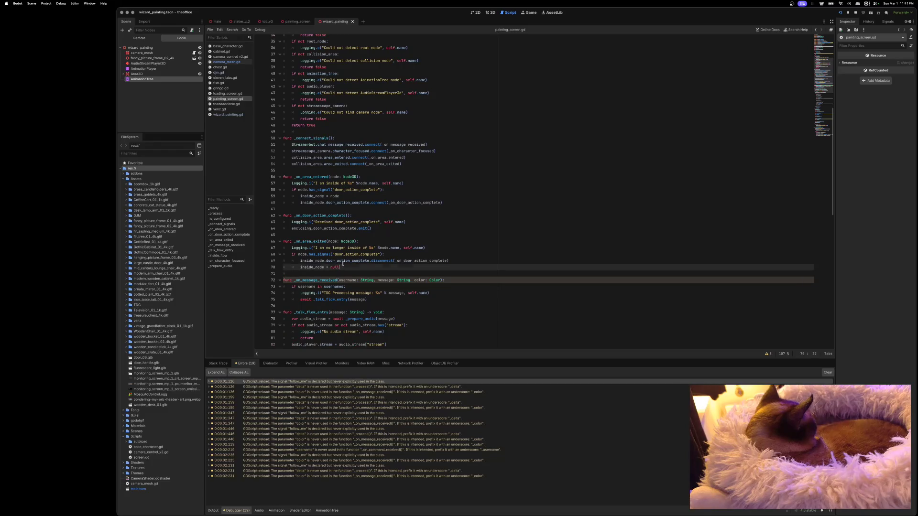
key(Return)
key(Return)
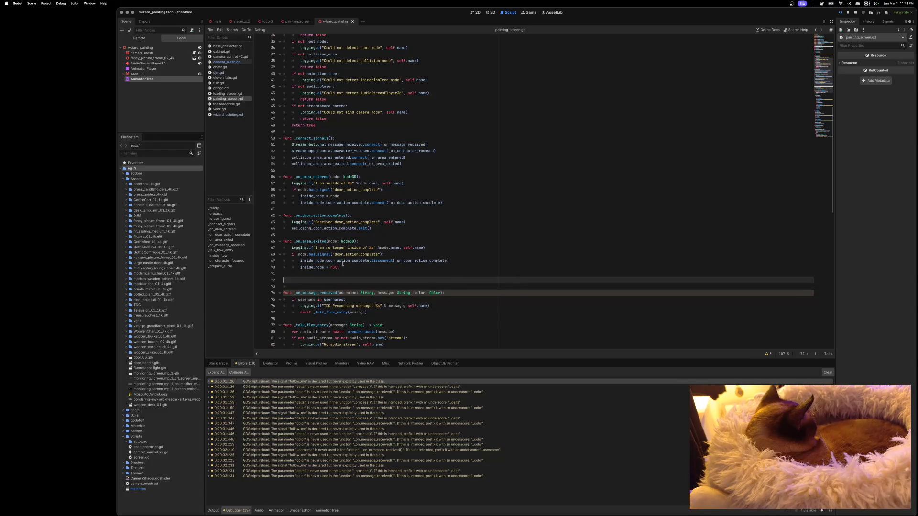
text(func)
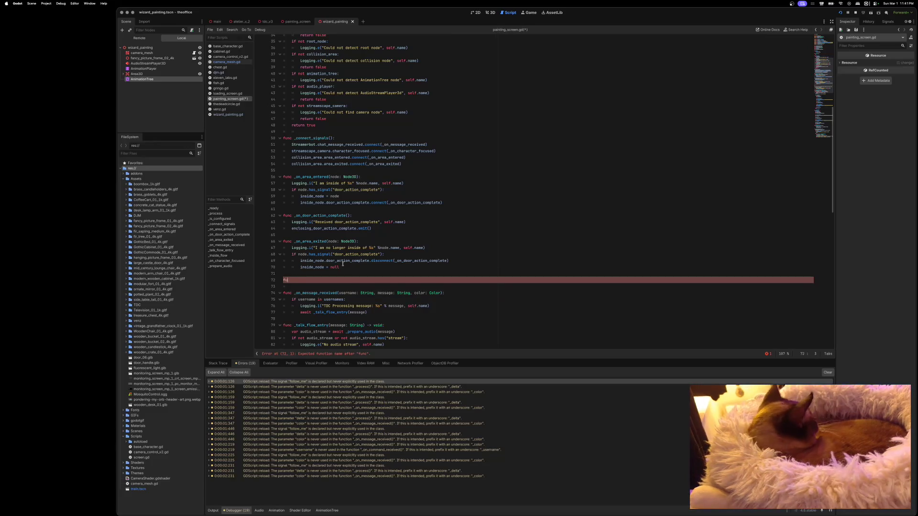
key(BackSpace)
key(BackSpace)
key(BackSpace)
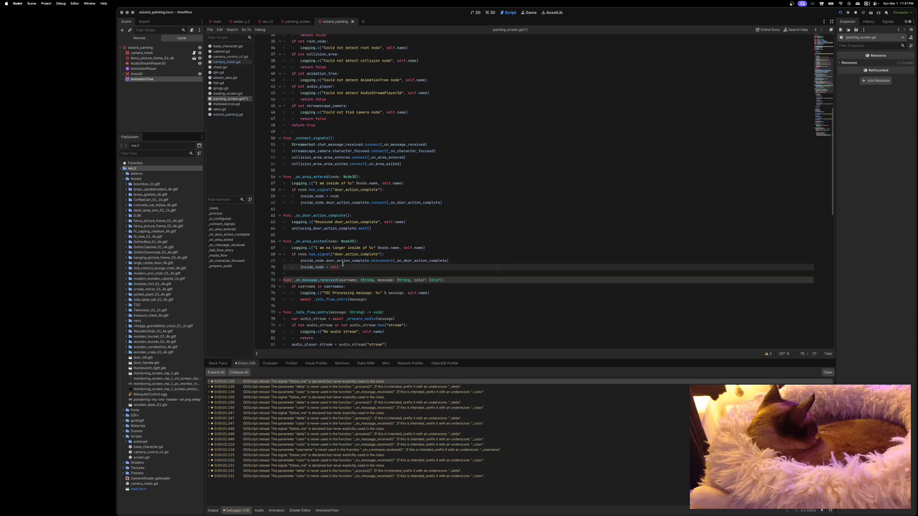
key(ctrl+s)
Comment out the follow_me signal on line 18 and relaunch the game.
scroll(345, 253, up, 10)
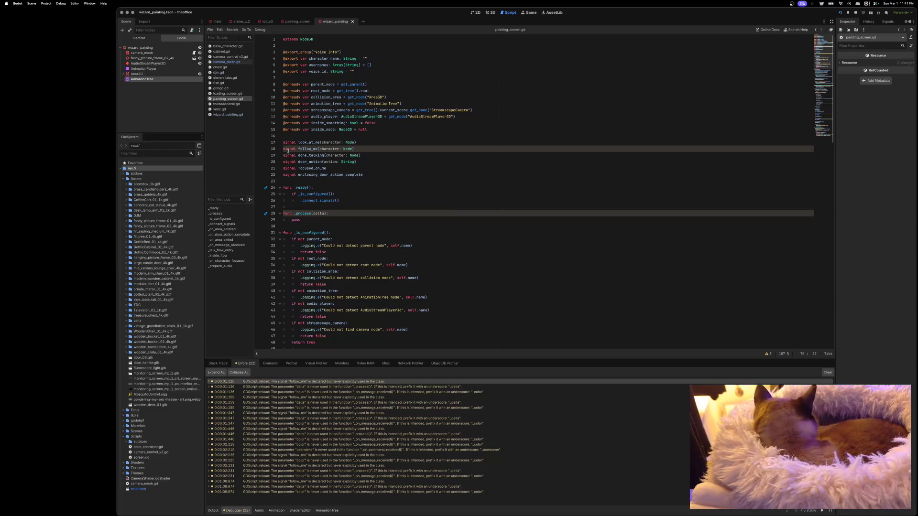
click(284, 150)
text(#)
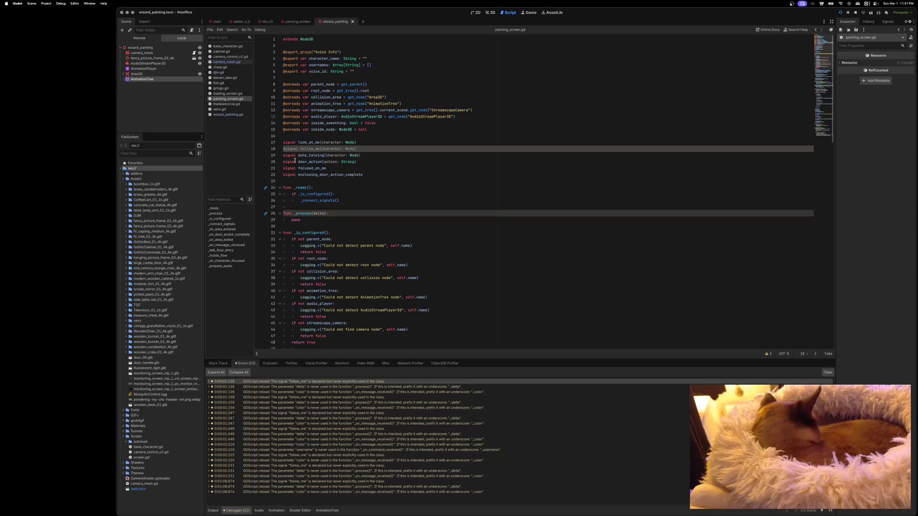
key(ctrl+s)
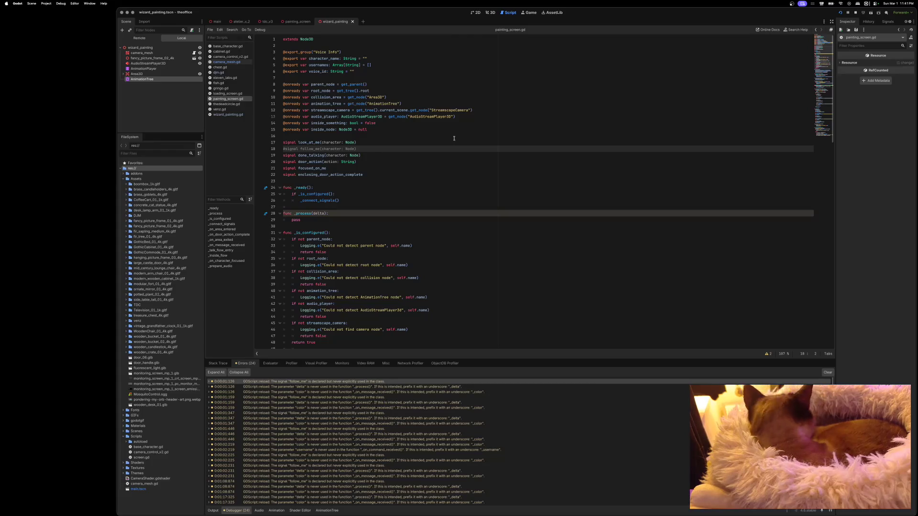
click(840, 12)
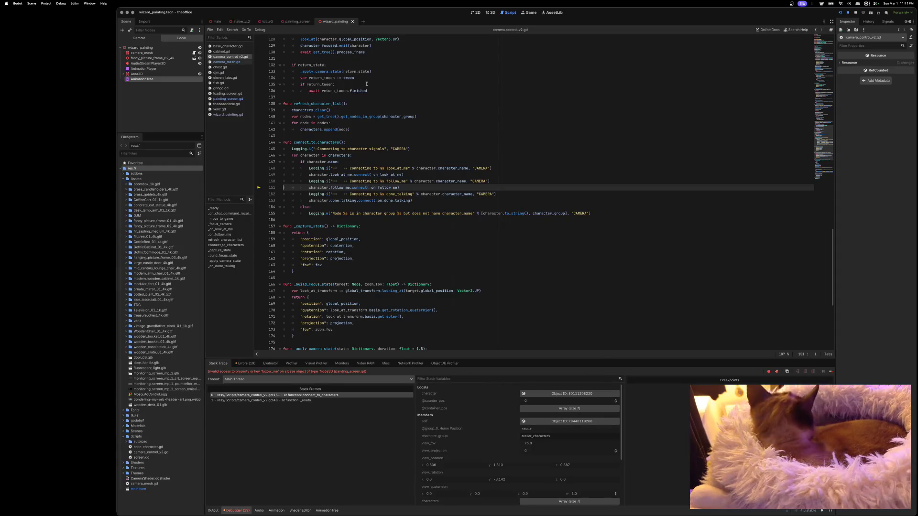
Stop the game, uncomment the follow_me signal in painting_screen.gd, and relaunch it.
click(297, 22)
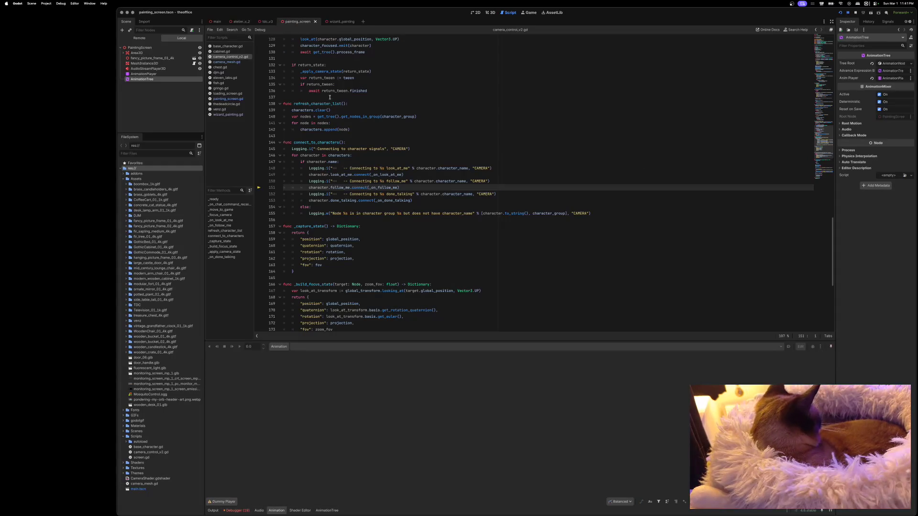
scroll(327, 152, up, 1)
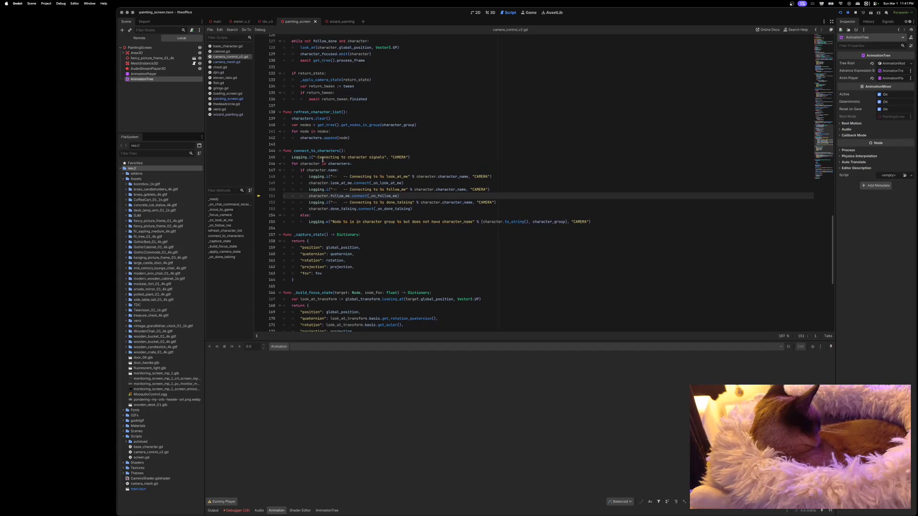
scroll(322, 160, up, 4)
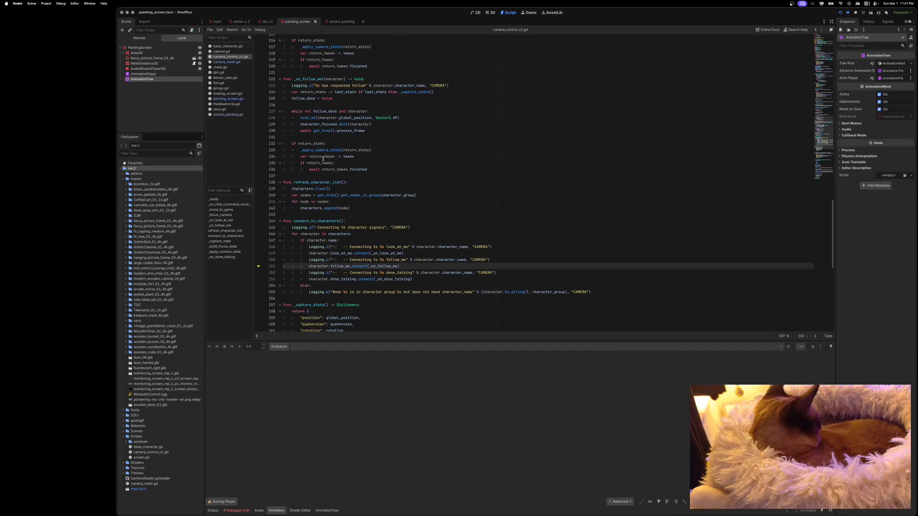
scroll(305, 62, down, 2)
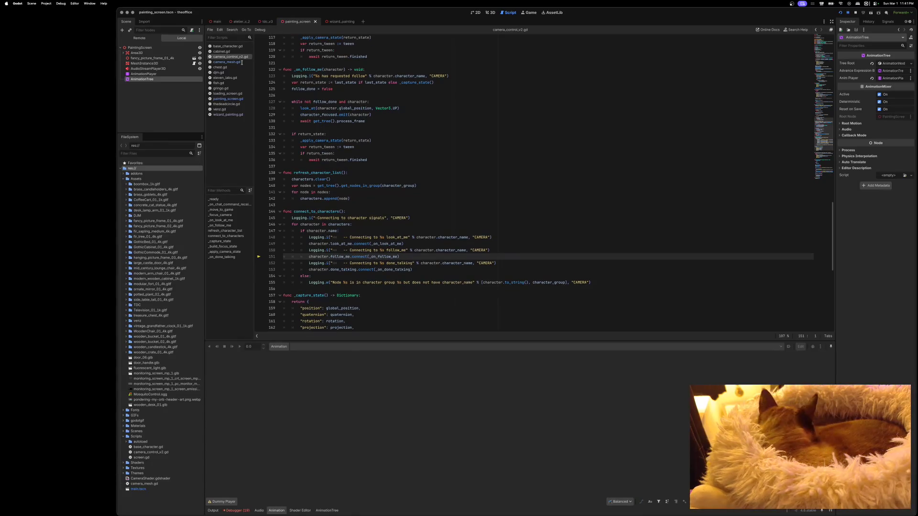
click(230, 99)
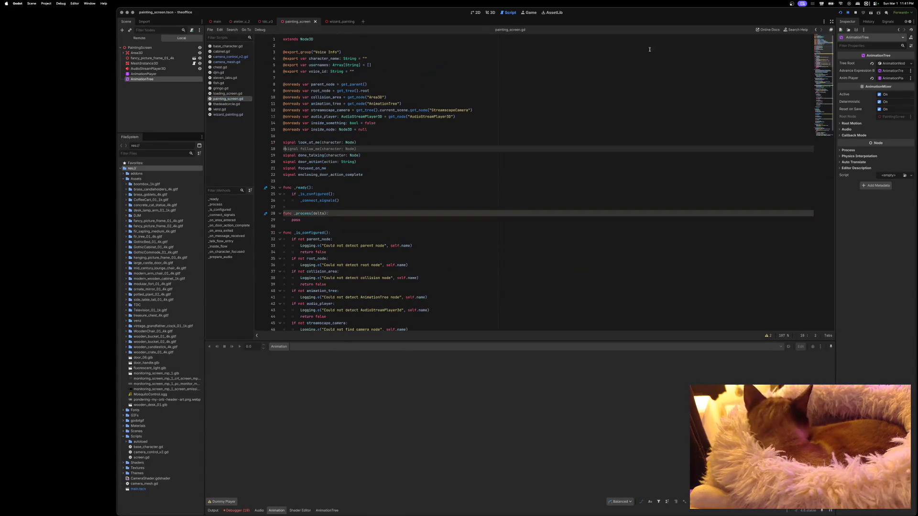
click(854, 13)
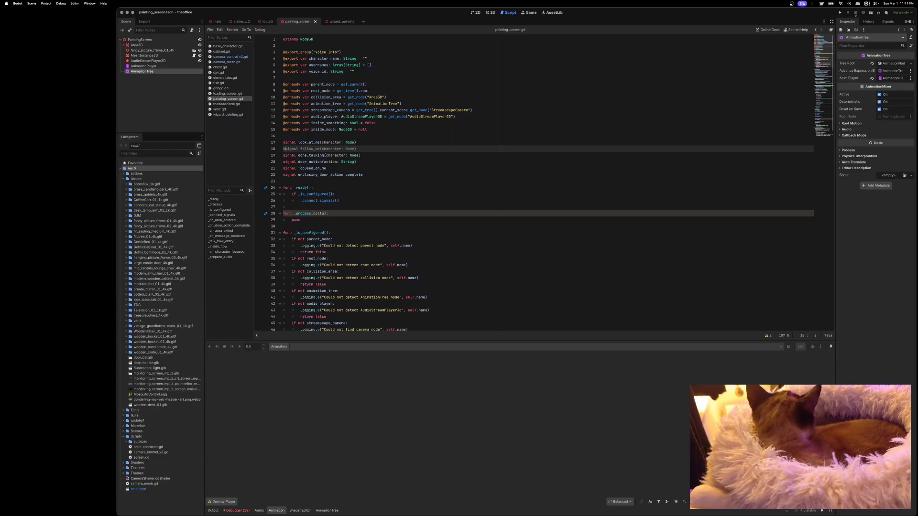
key(super+k)
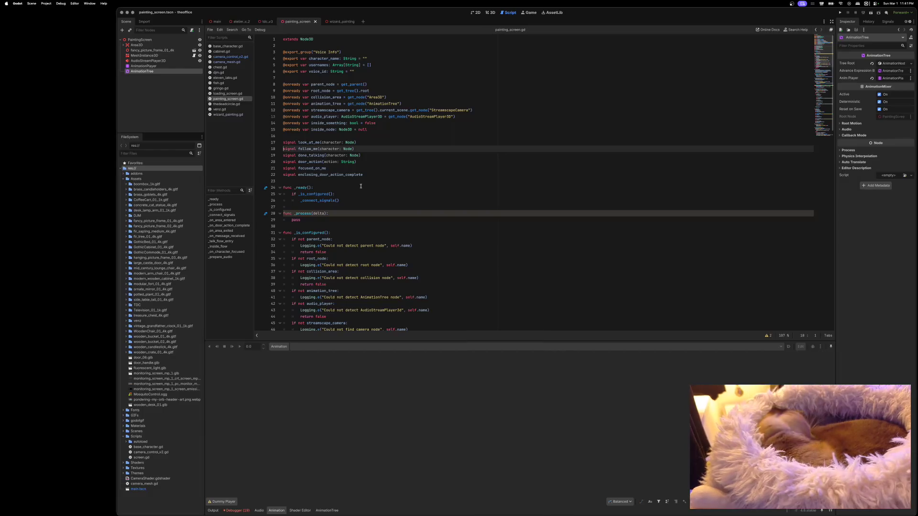
click(840, 13)
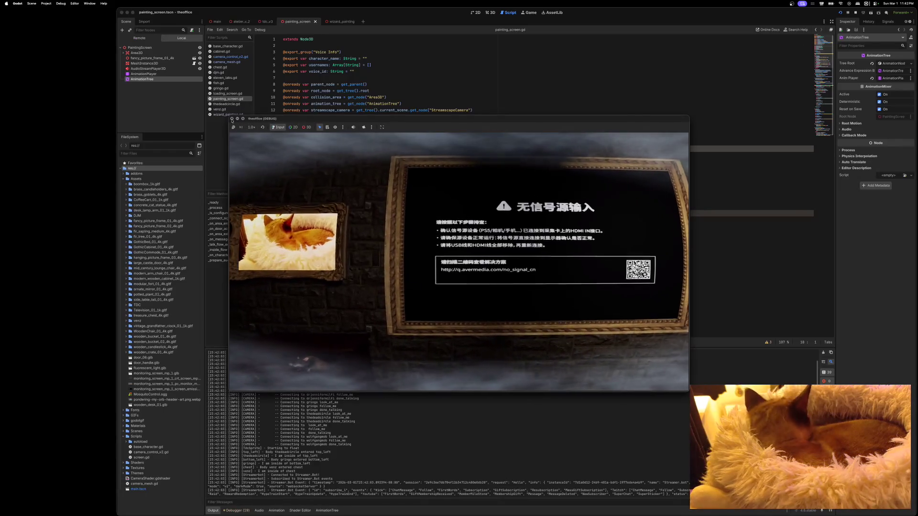
Close the test game and show the debugger's list of script reload warnings.
click(231, 119)
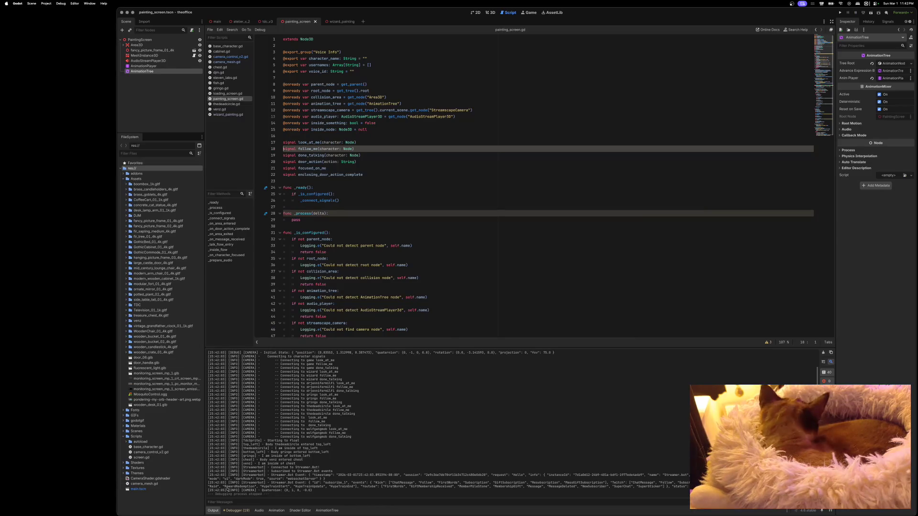
click(239, 511)
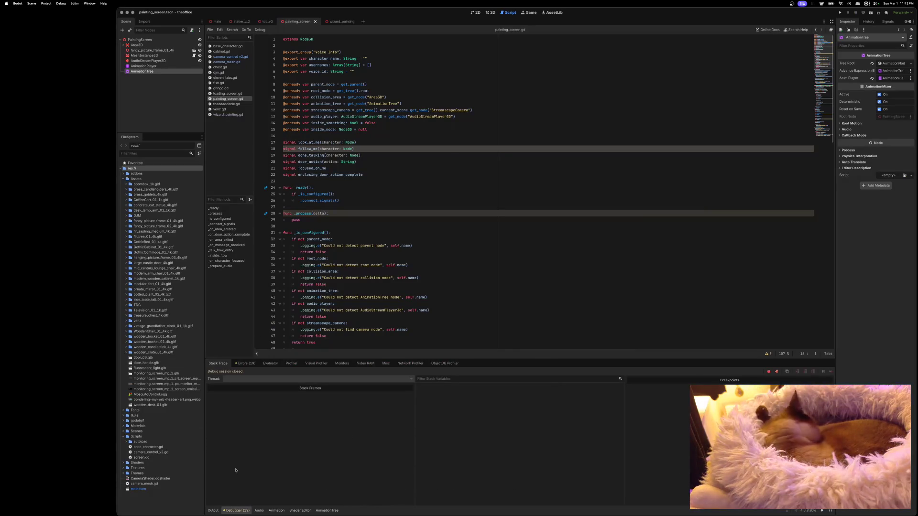
click(244, 364)
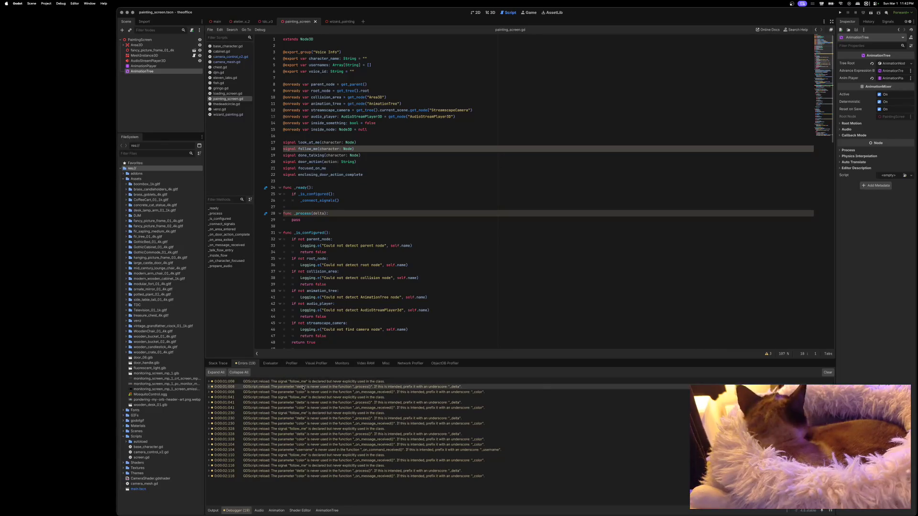
mouse_move(302, 387)
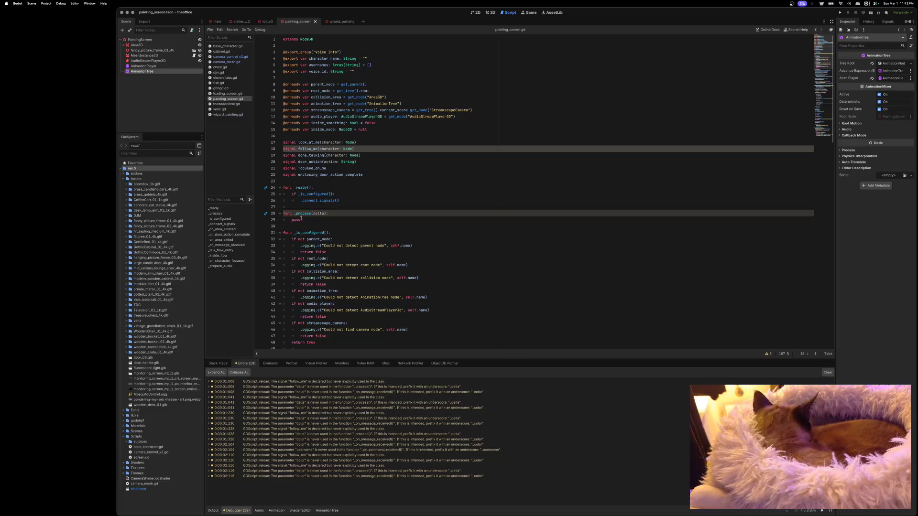
Remove the empty _process functions and leftover blank lines from painting_screen.gd and wizard_painting.gd.
drag(306, 220, 274, 213)
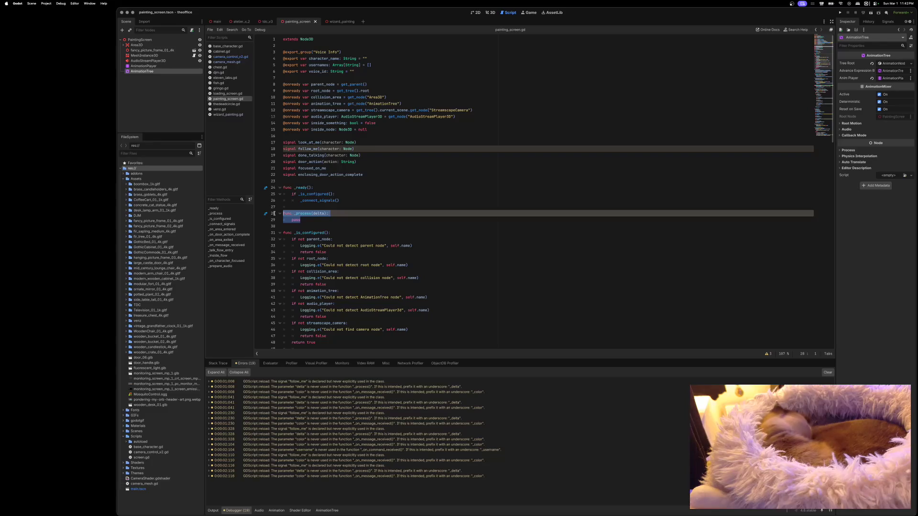
key(BackSpace)
key(BackSpace)
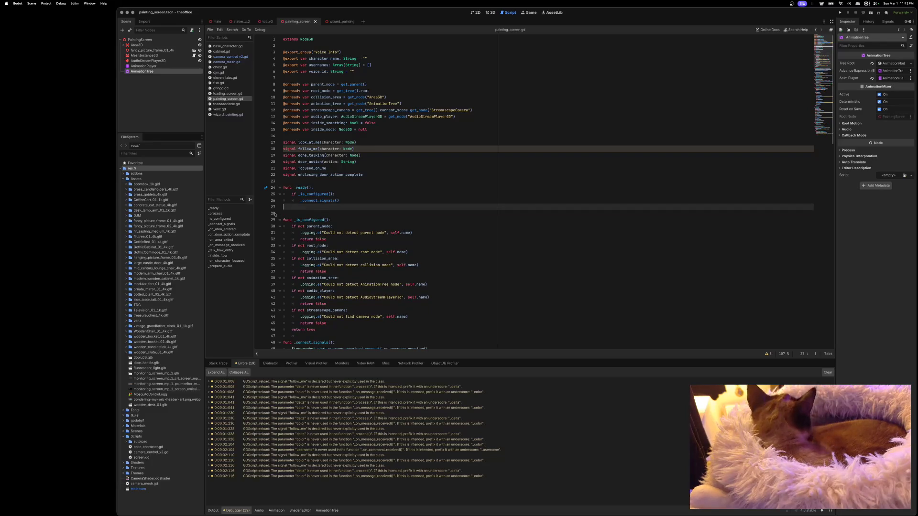
key(BackSpace)
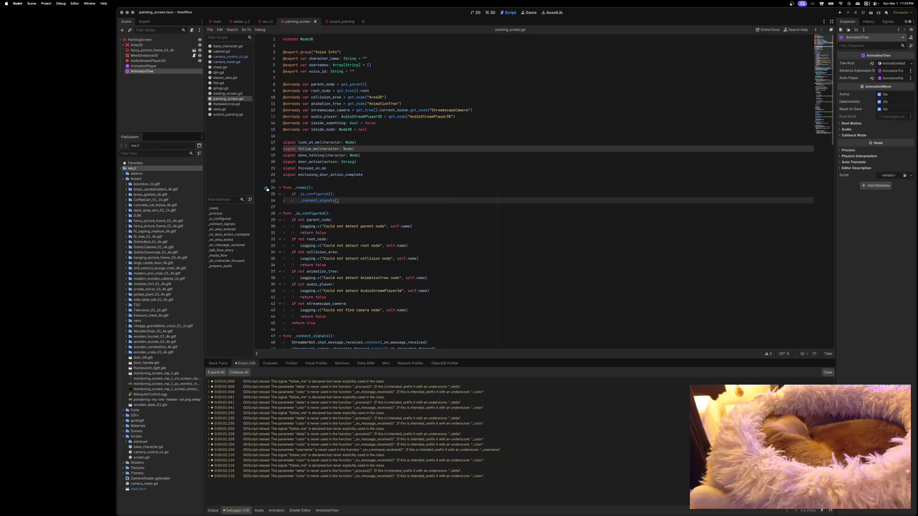
click(227, 114)
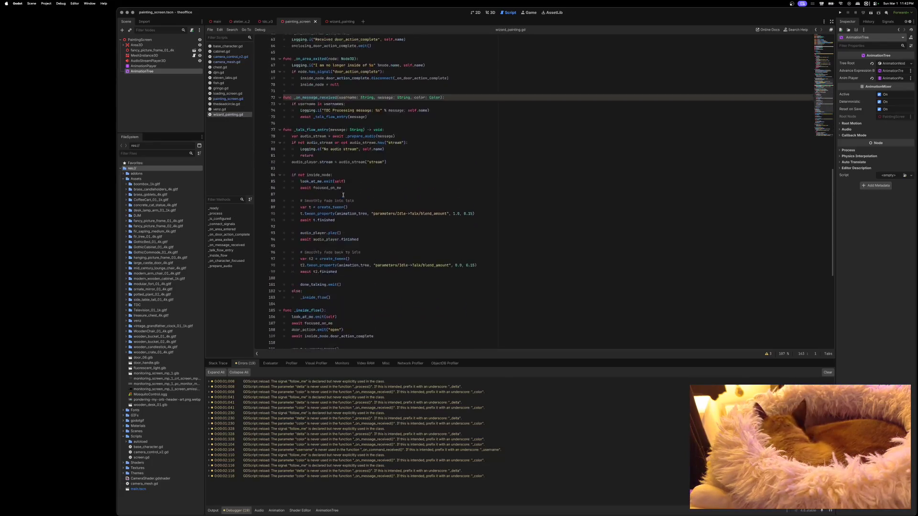
scroll(342, 195, up, 15)
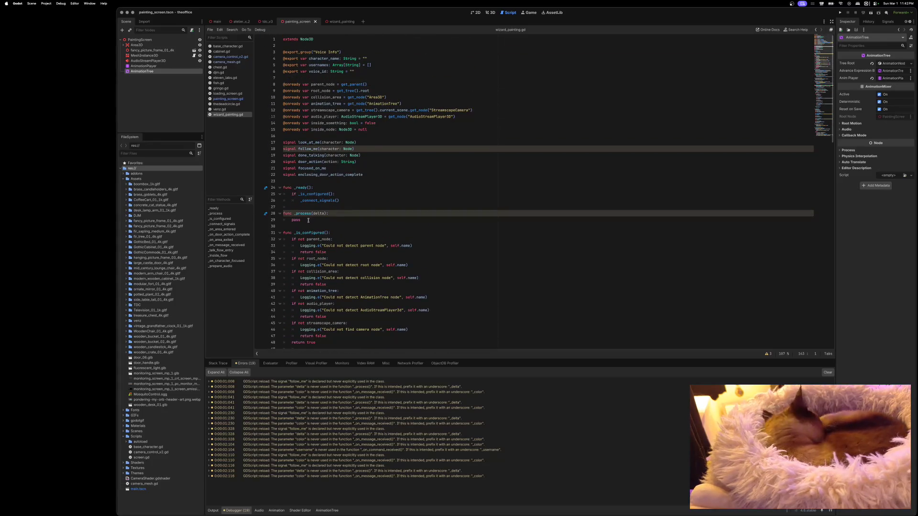
drag(309, 221, 277, 215)
key(BackSpace)
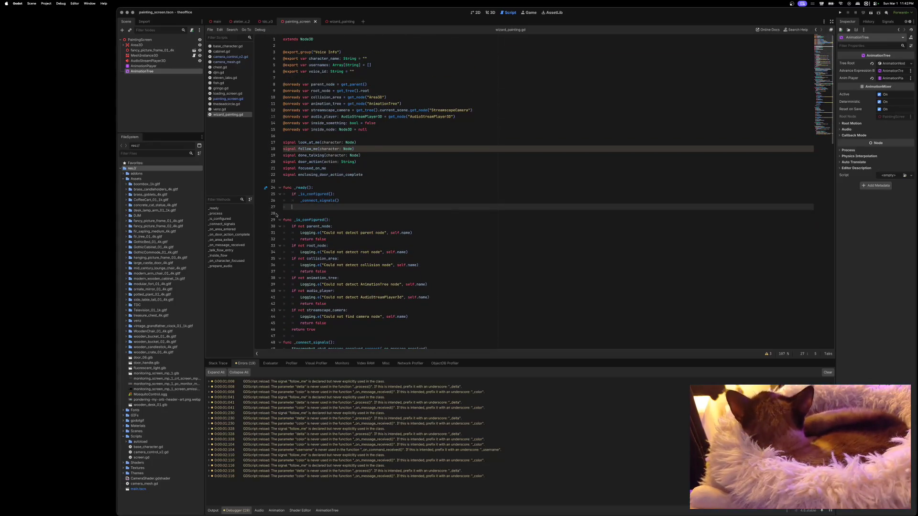
key(BackSpace)
key(BackSpace)
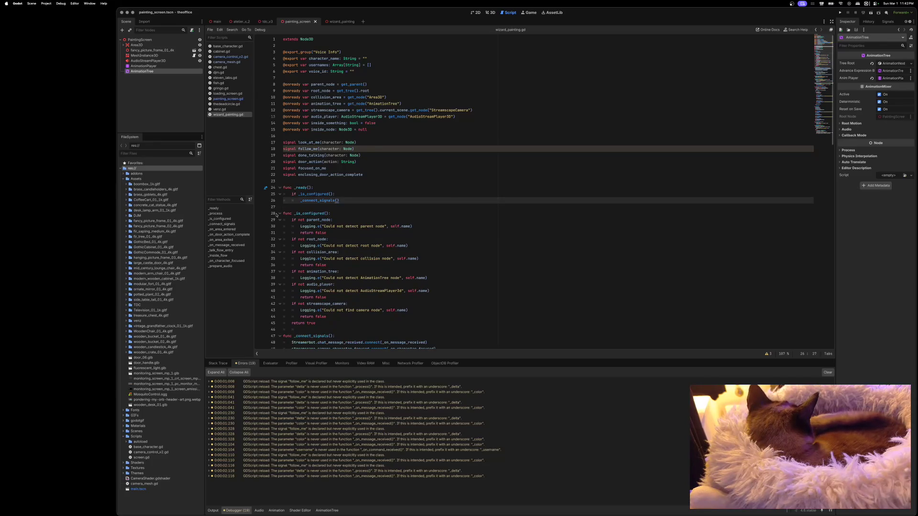
Delete the empty _process and _on_follow_me stubs from venz.gd.
click(220, 110)
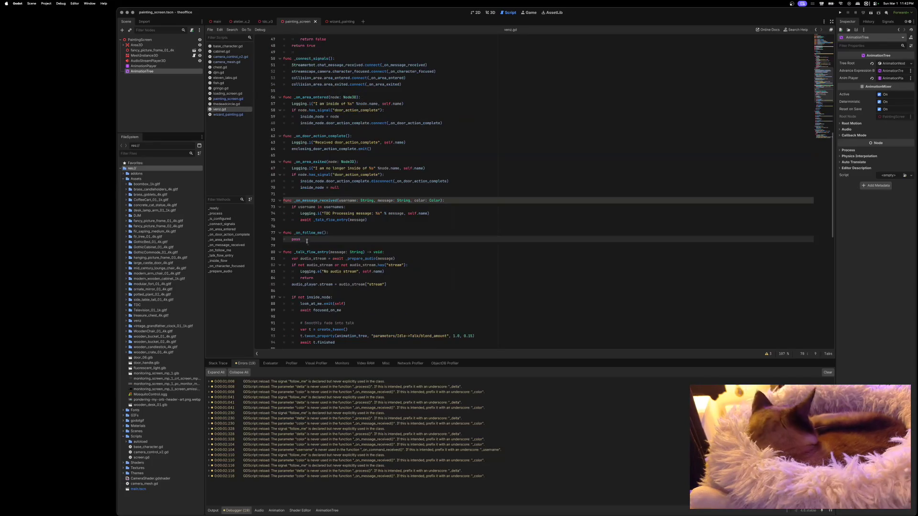
double_click(296, 239)
scroll(316, 236, up, 4)
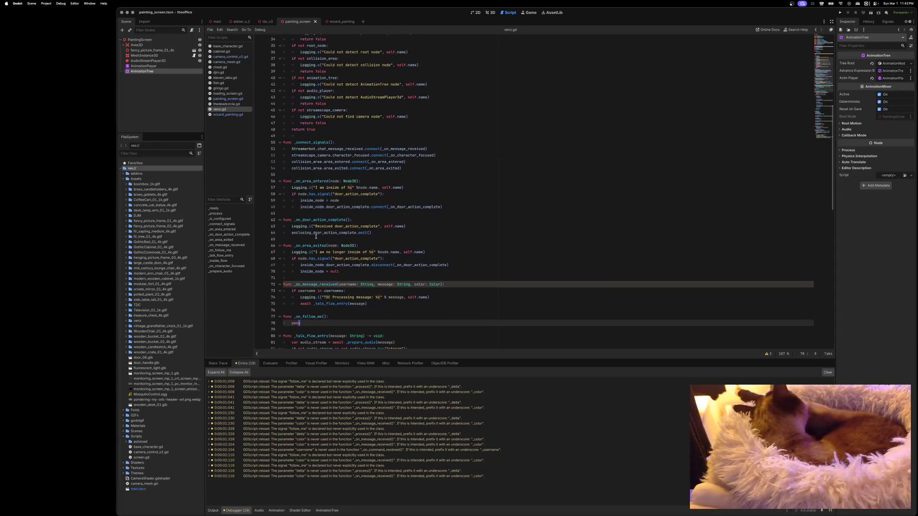
scroll(315, 236, up, 8)
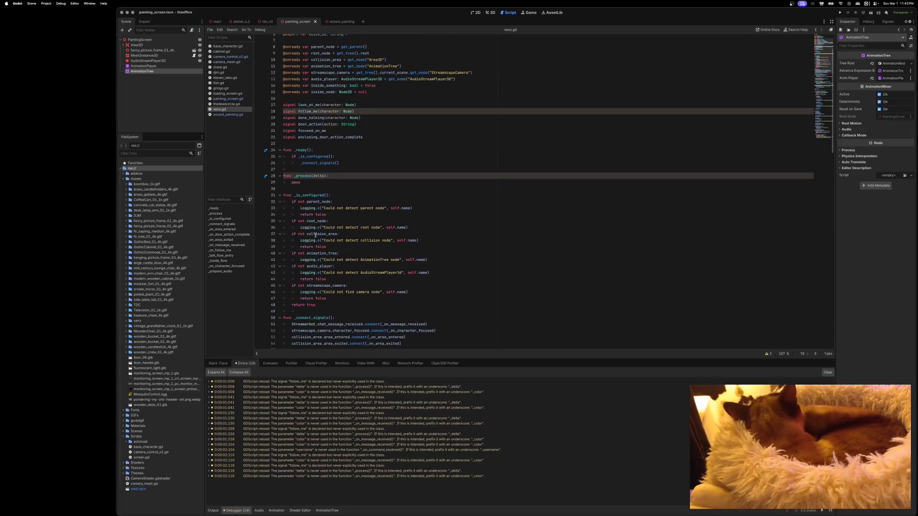
scroll(313, 225, up, 1)
drag(304, 187, 273, 181)
key(BackSpace)
key(BackSpace)
key(BackSpace)
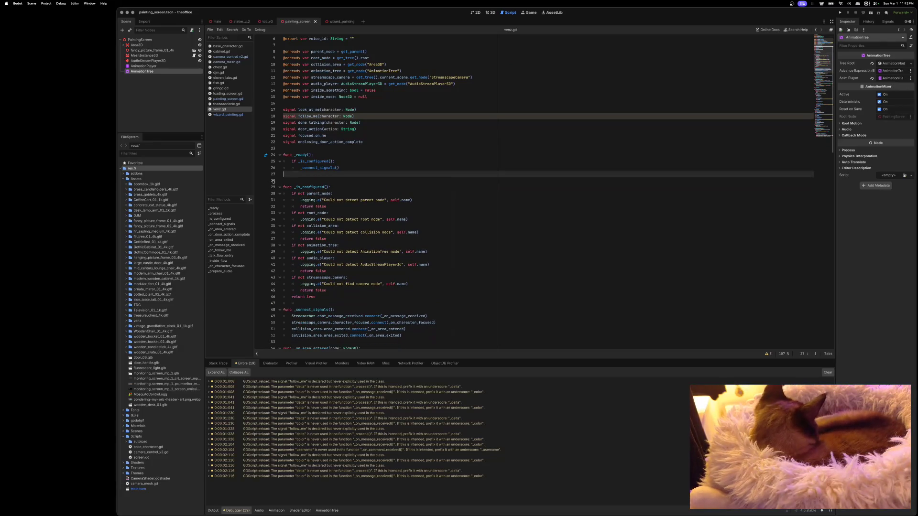
scroll(363, 224, down, 10)
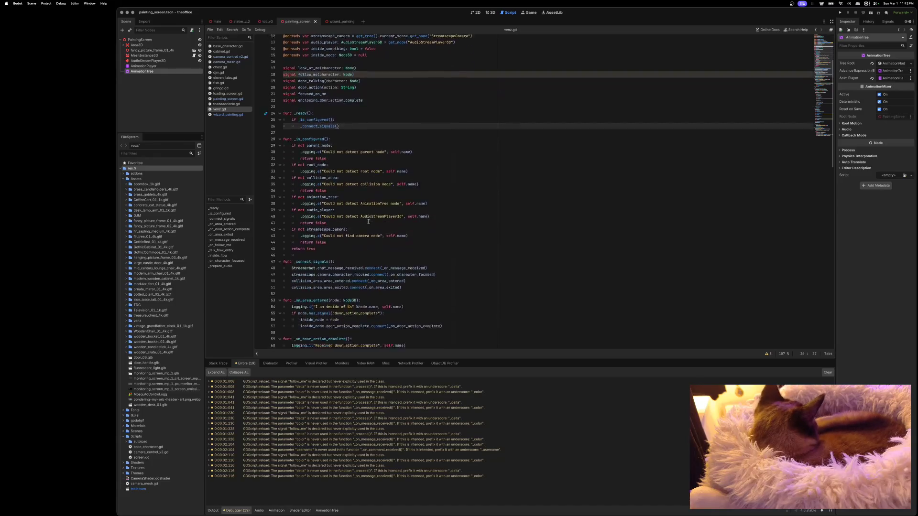
drag(302, 285, 264, 279)
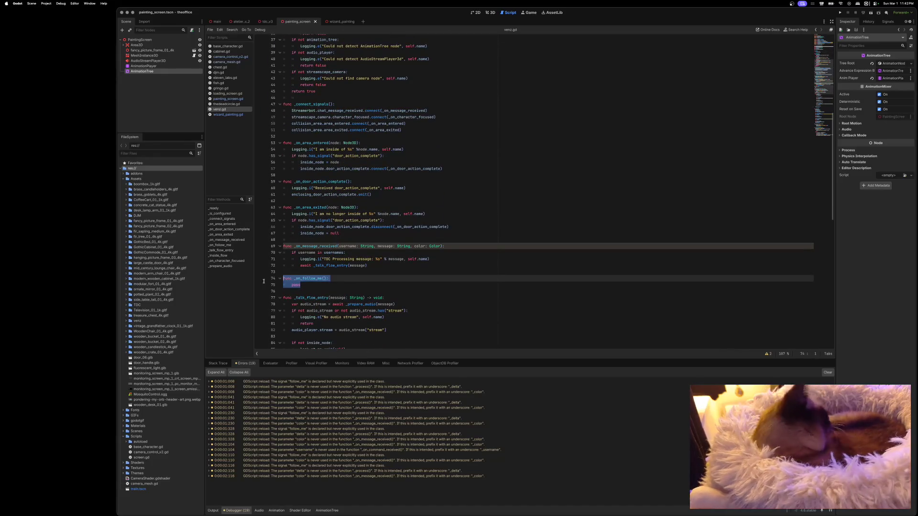
key(BackSpace)
key(BackSpace)
key(BackSpace)
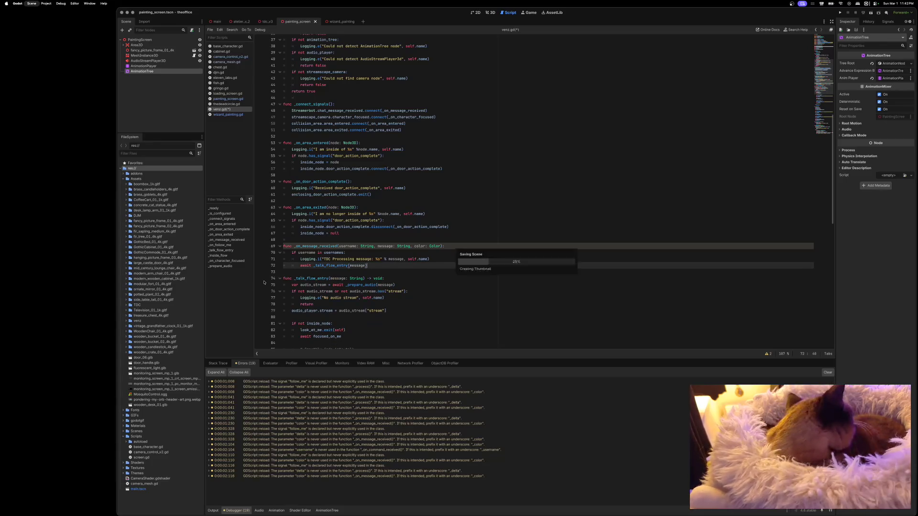
Scroll through the thedeadcircle.gd script.
click(223, 105)
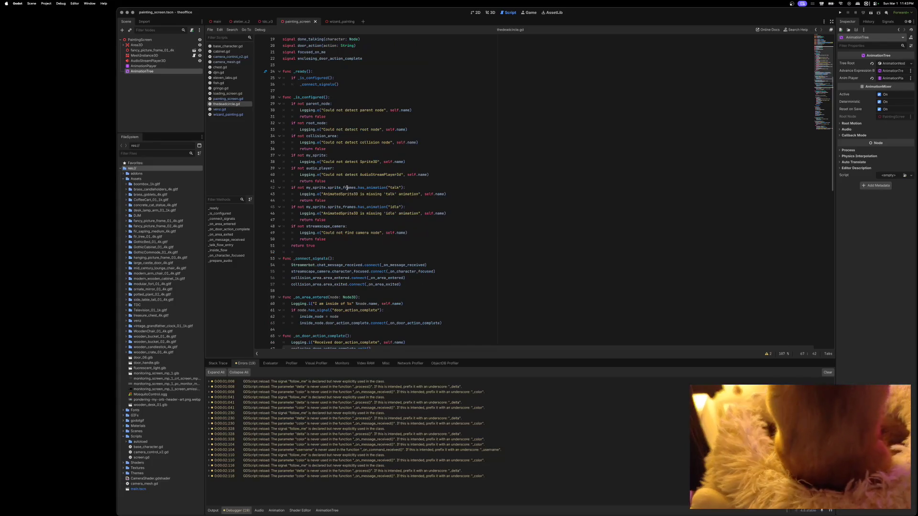
scroll(343, 221, down, 10)
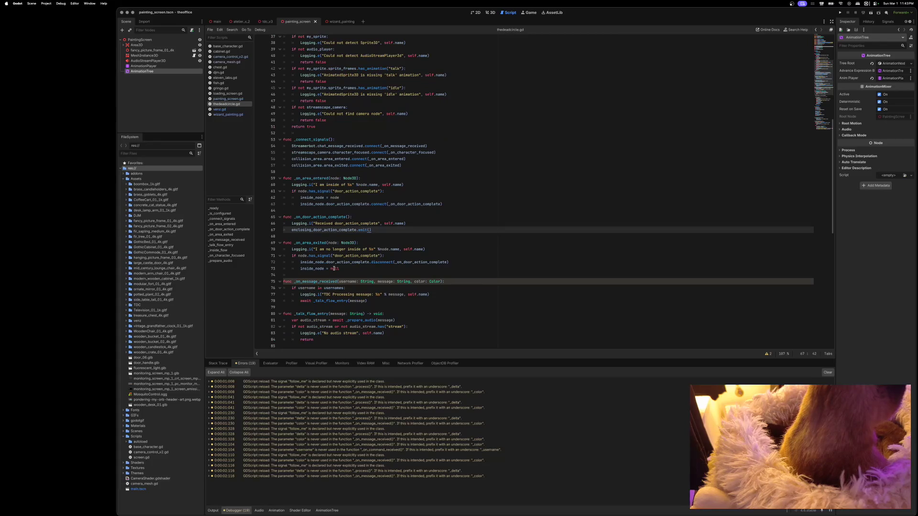
scroll(333, 263, up, 9)
scroll(334, 269, down, 11)
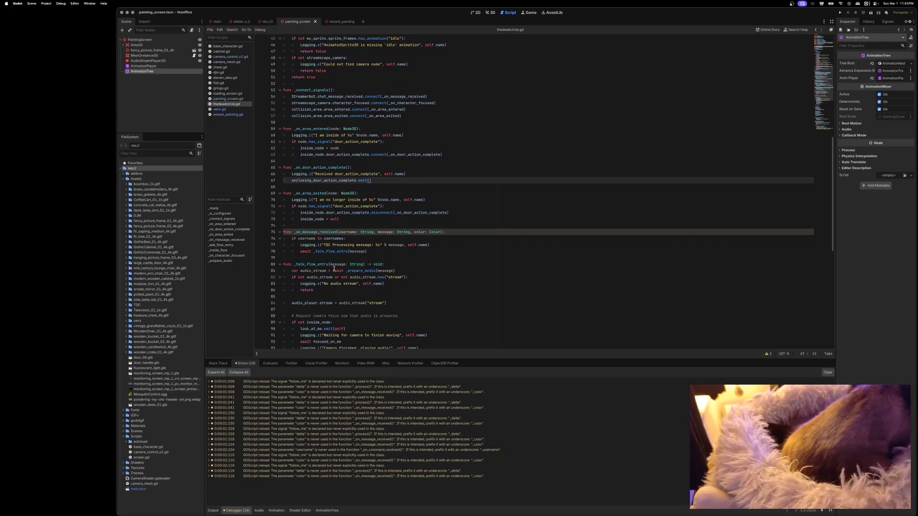
scroll(333, 269, down, 10)
scroll(334, 268, up, 20)
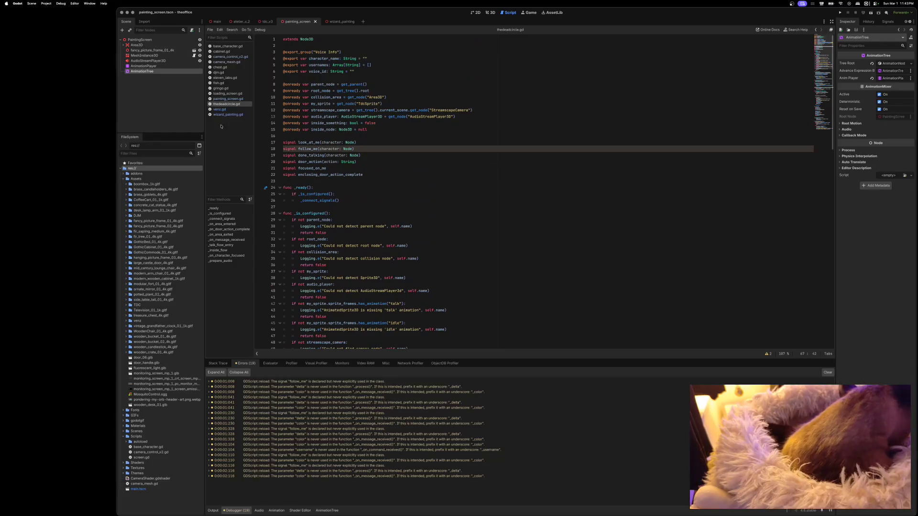
Scroll through painting_screen.gd, then open loading_screen.gd.
click(225, 99)
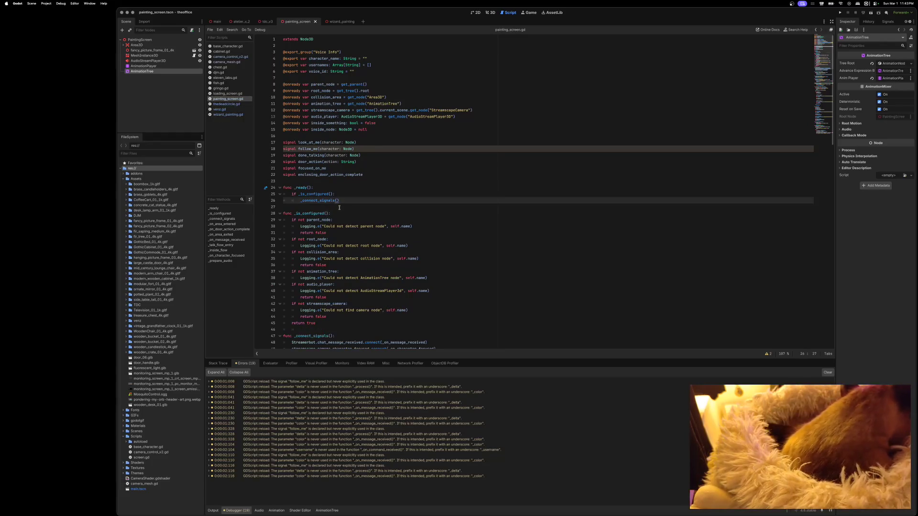
scroll(327, 215, down, 10)
scroll(341, 258, down, 15)
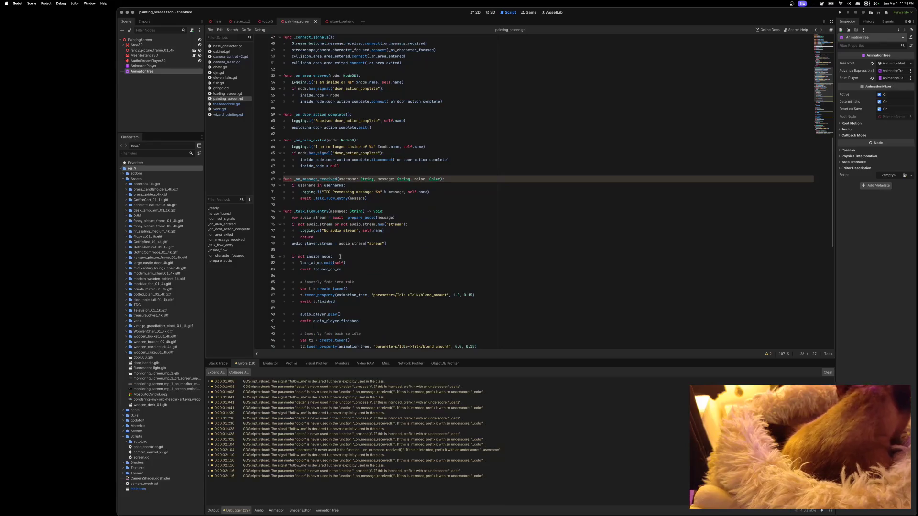
scroll(339, 255, up, 13)
scroll(338, 257, up, 7)
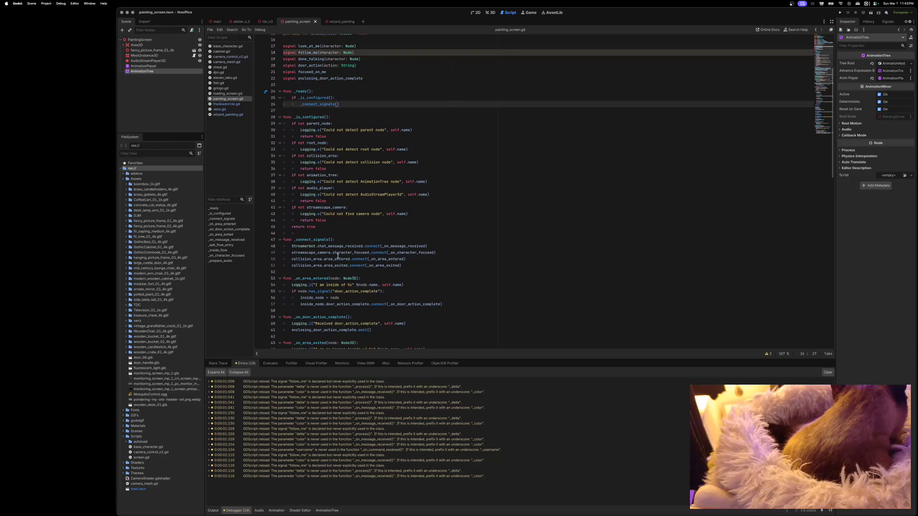
scroll(338, 256, up, 4)
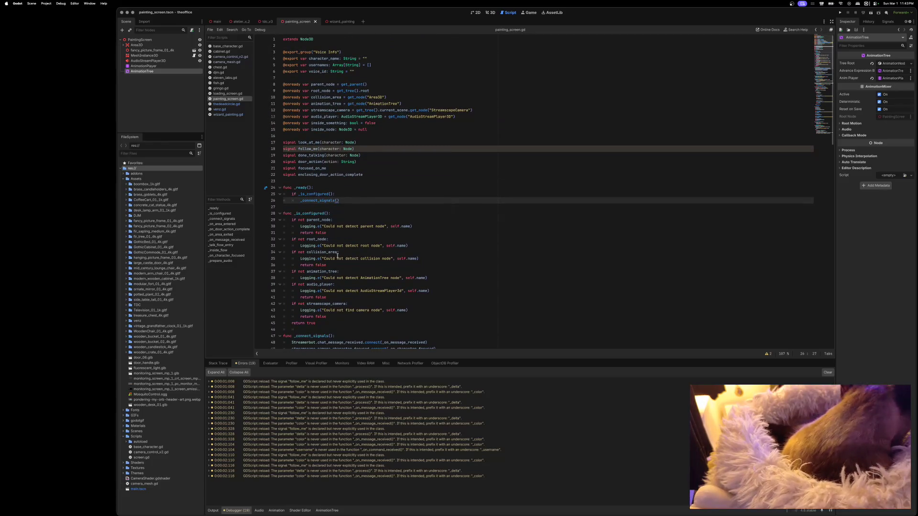
click(230, 94)
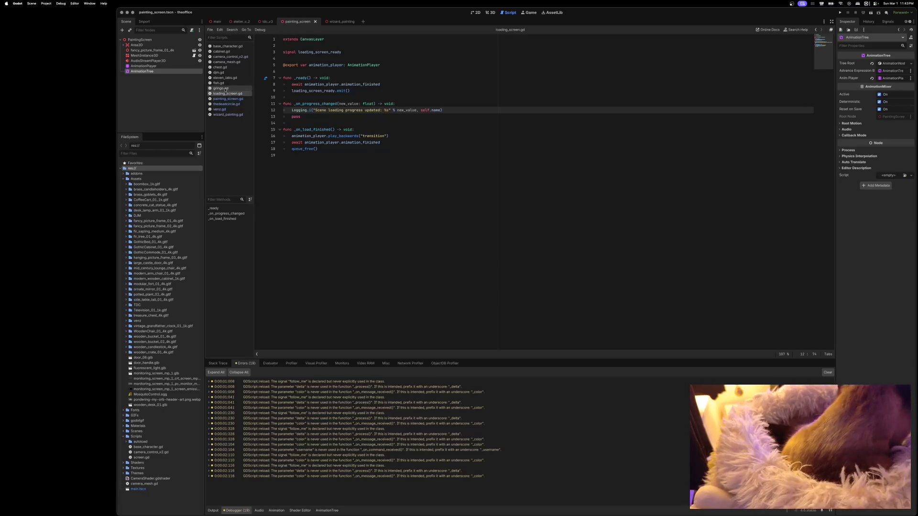
Delete gringo.gd's empty _process function, then look over fish.gd.
click(227, 89)
drag(314, 124, 272, 118)
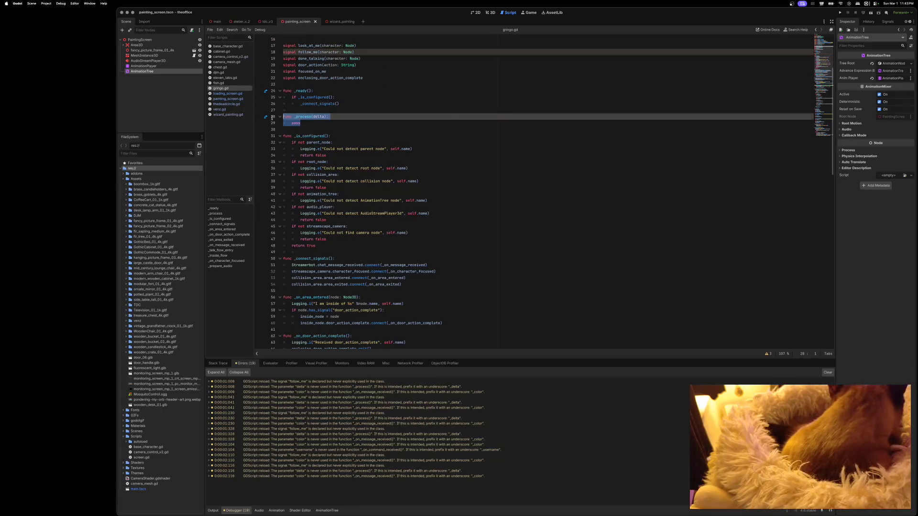
key(BackSpace)
key(BackSpace)
key(BackSpace)
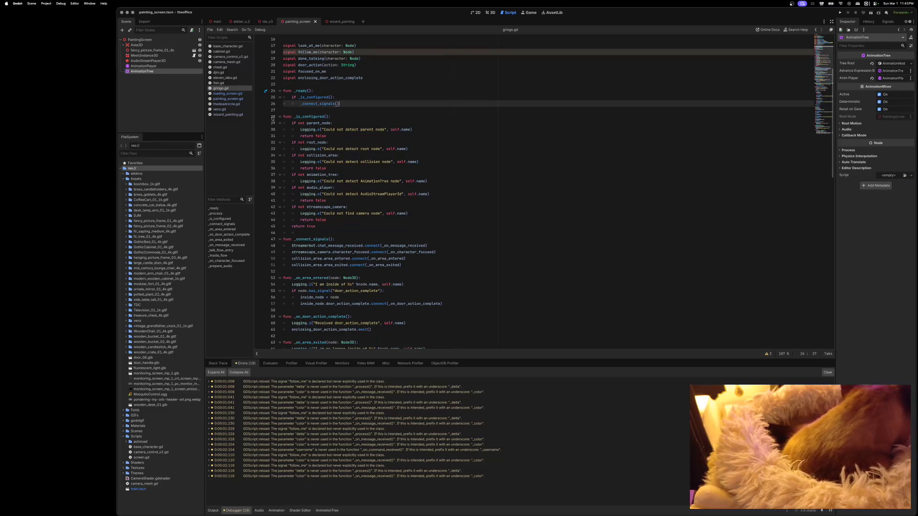
click(220, 83)
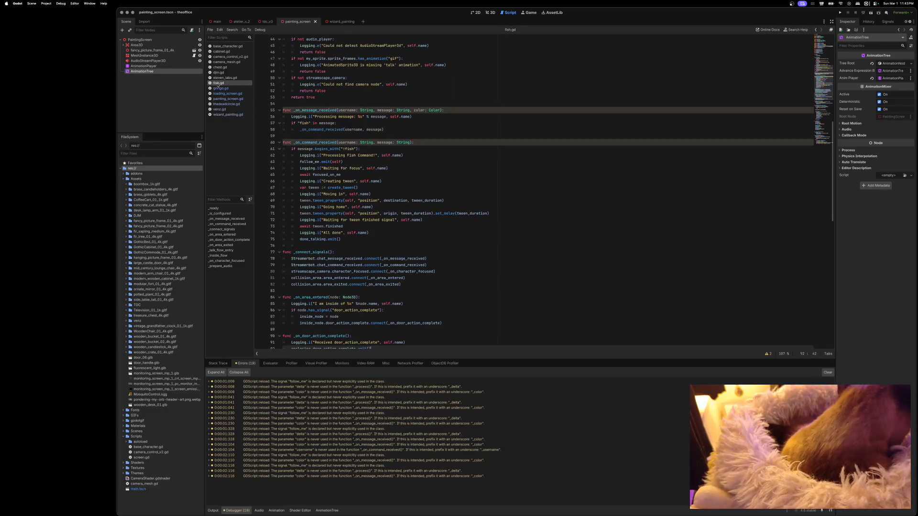
scroll(316, 168, up, 10)
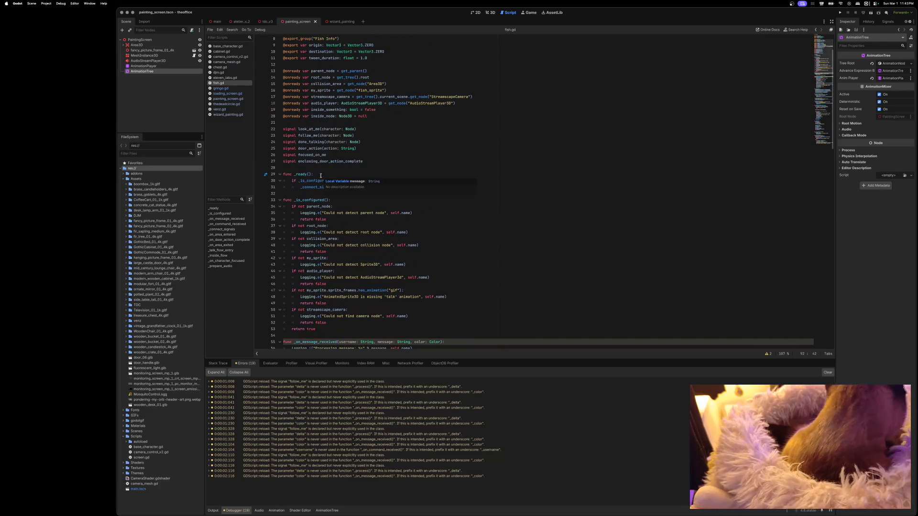
scroll(319, 171, down, 12)
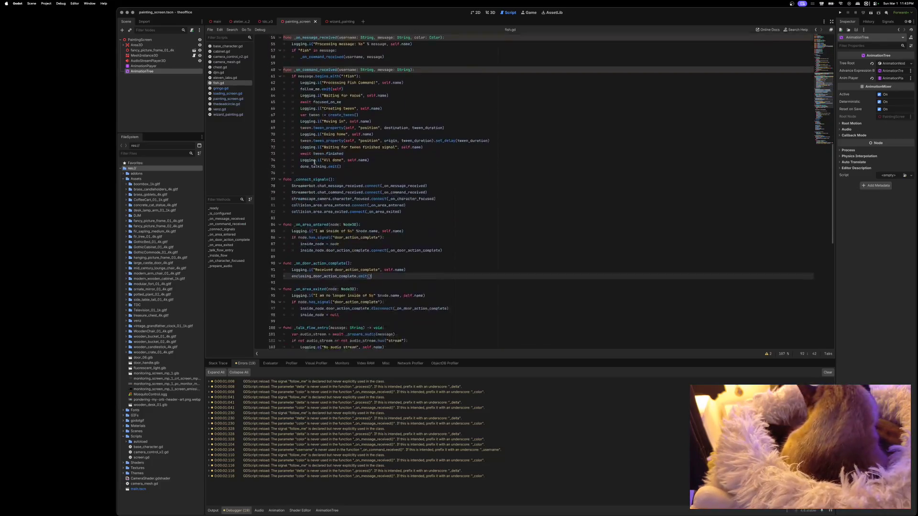
Delete djm.gd's empty _process function and save the scripts.
click(219, 73)
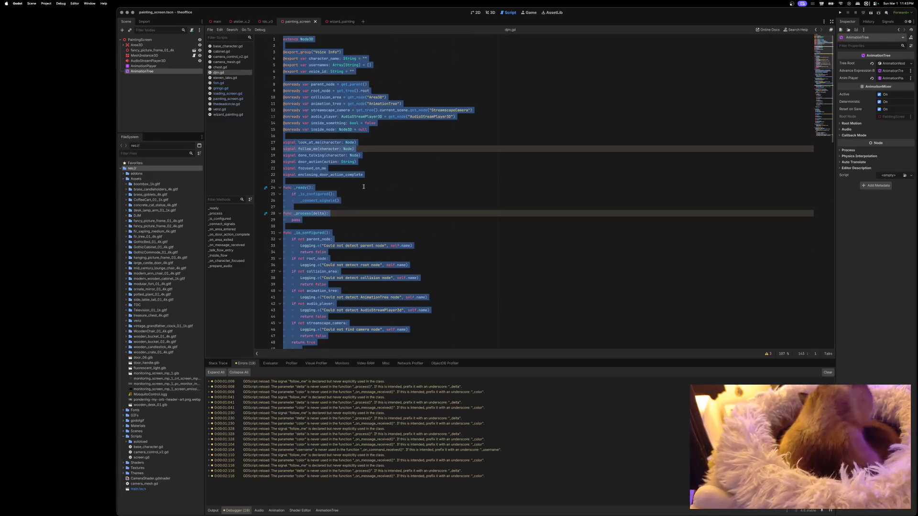
click(327, 187)
drag(326, 218, 274, 214)
key(BackSpace)
key(BackSpace)
key(BackSpace)
key(ctrl+s)
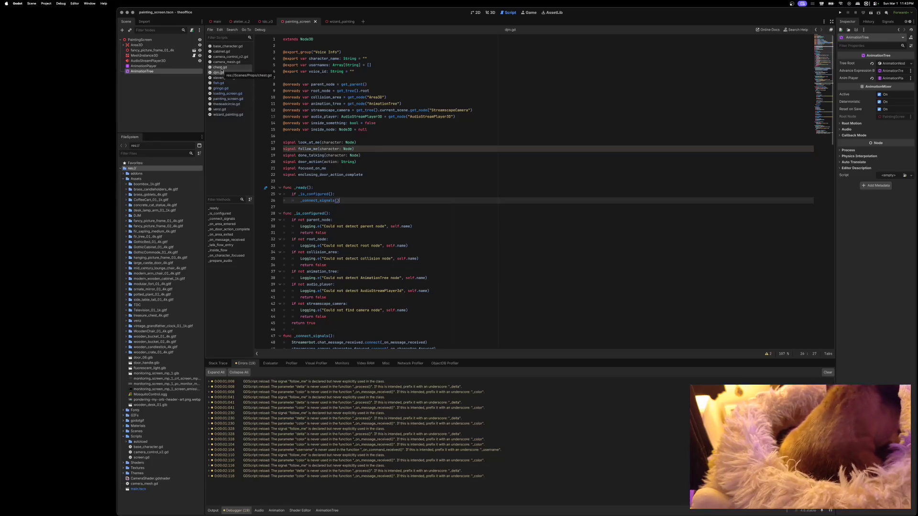
Run and stop the game, then open fish.gd at the unused username warning.
click(840, 12)
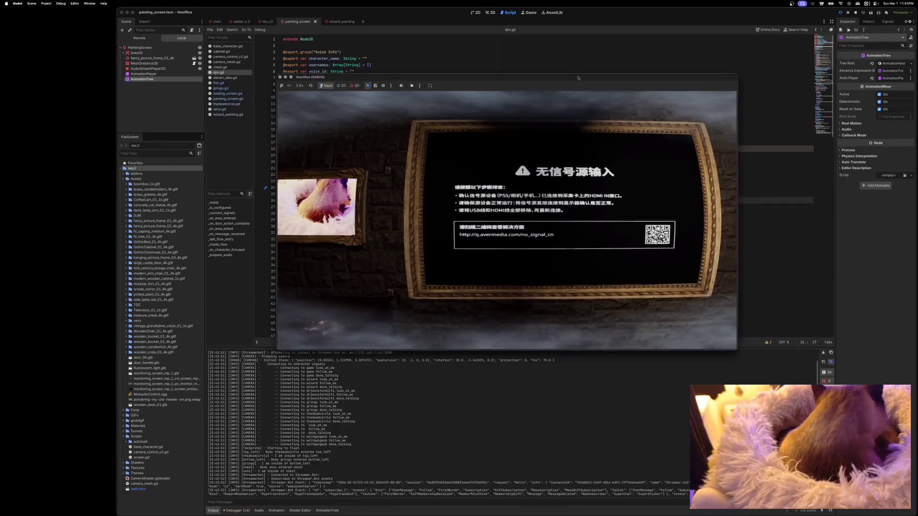
click(279, 77)
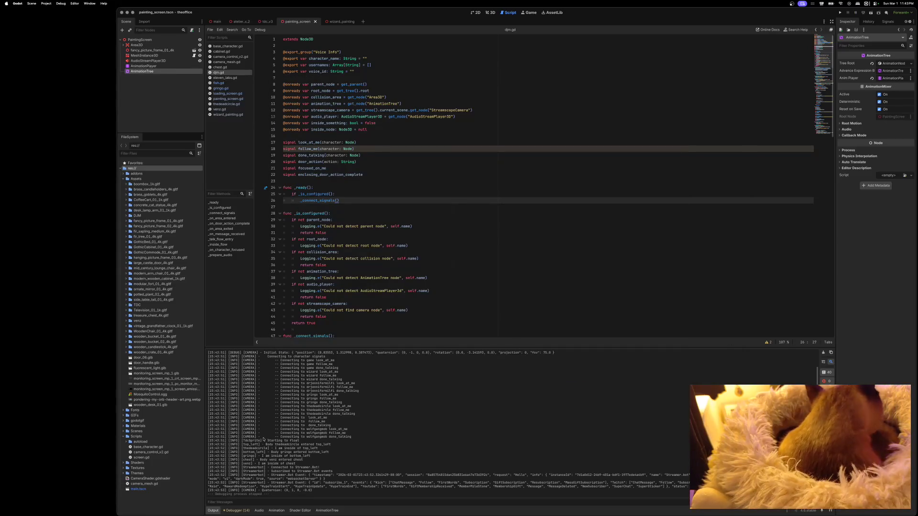
click(236, 510)
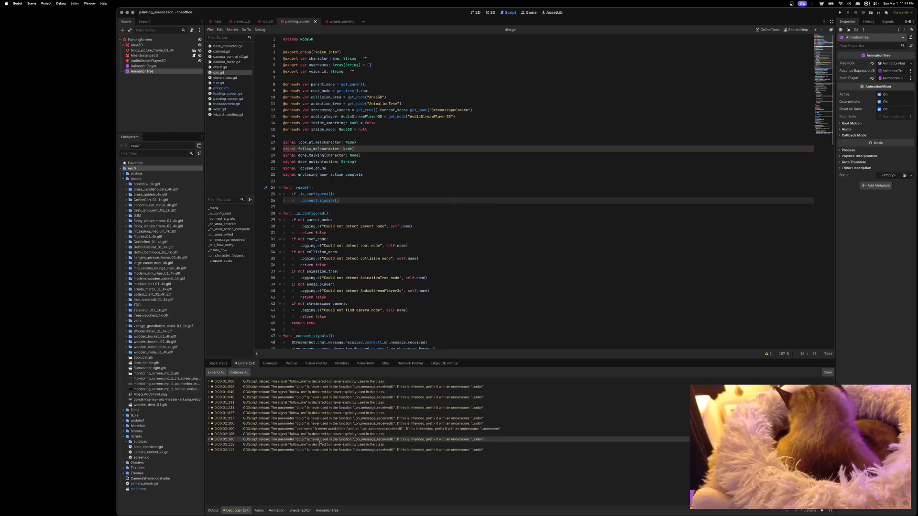
double_click(336, 429)
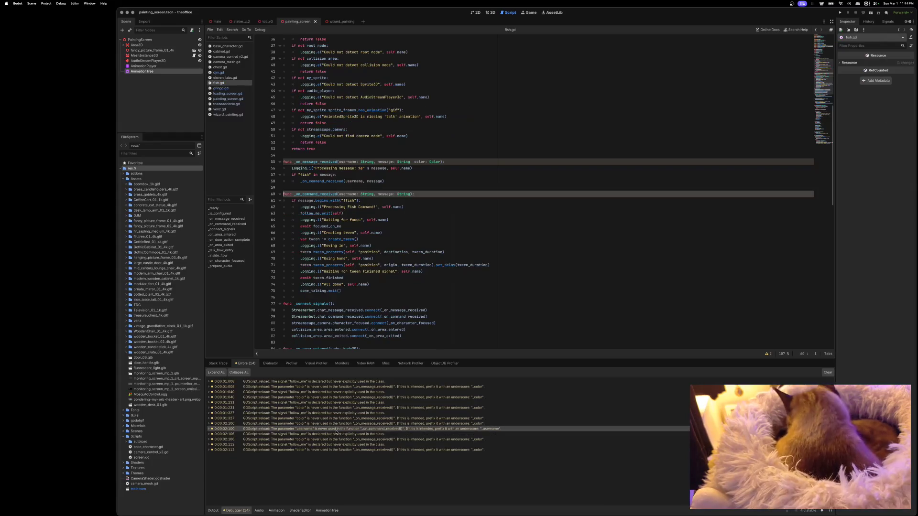
Rename fish.gd's parameters to _username and _color, save, clear warnings, and open wizard_painting.gd.
click(338, 194)
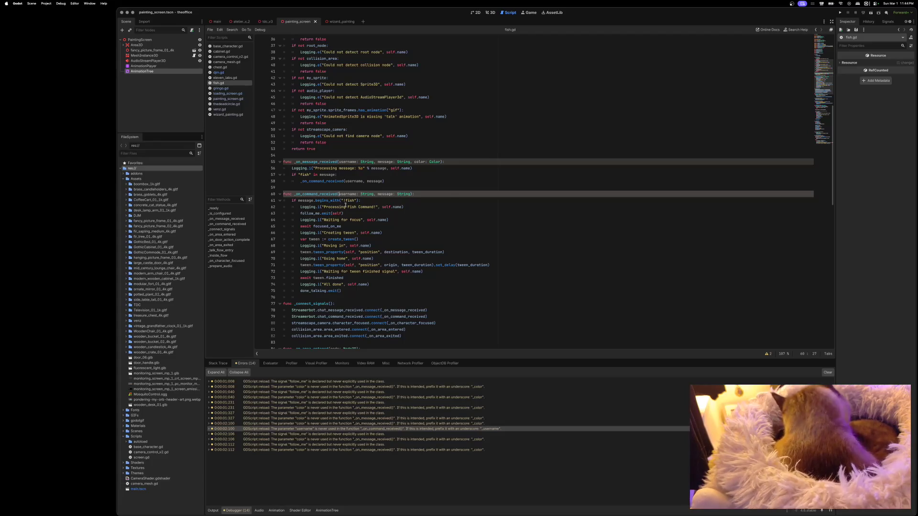
text(_)
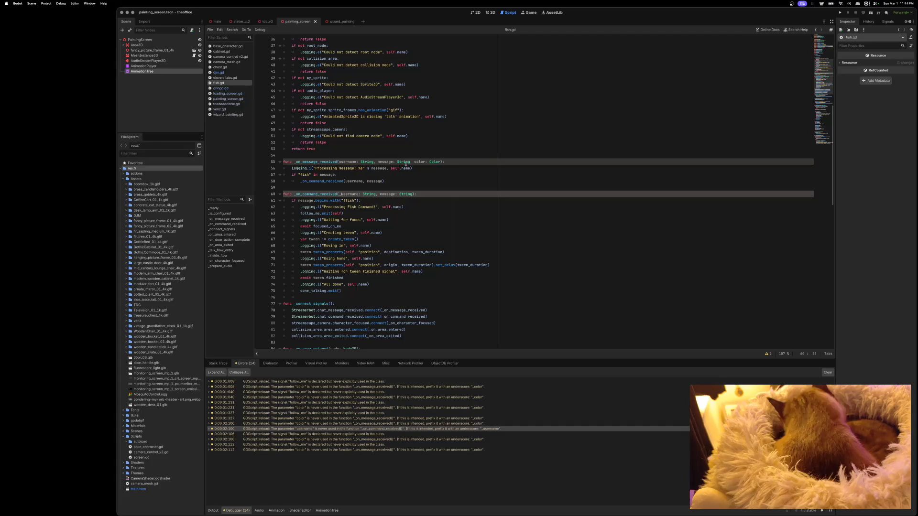
click(414, 161)
text(_)
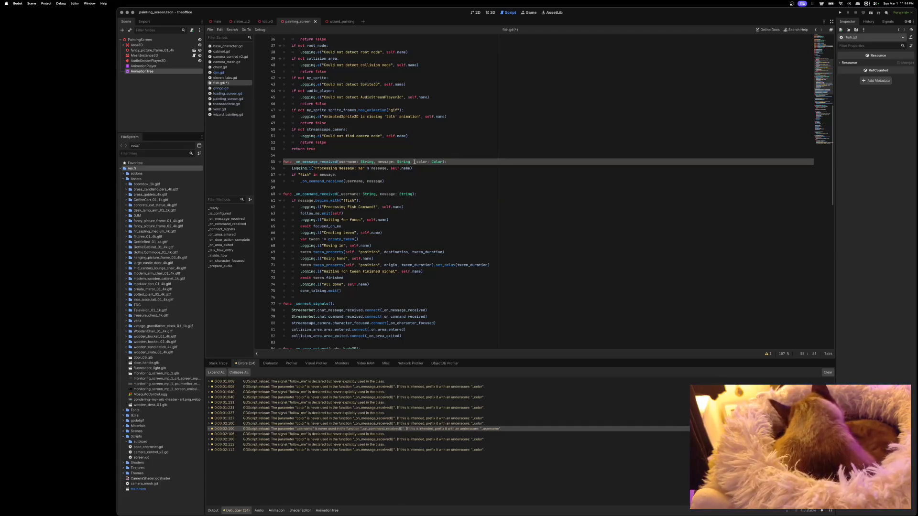
key(super+s)
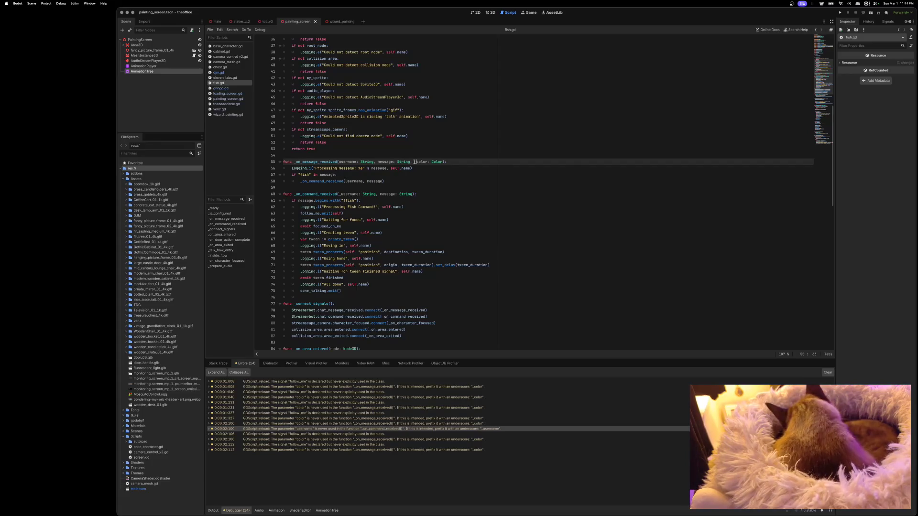
click(824, 373)
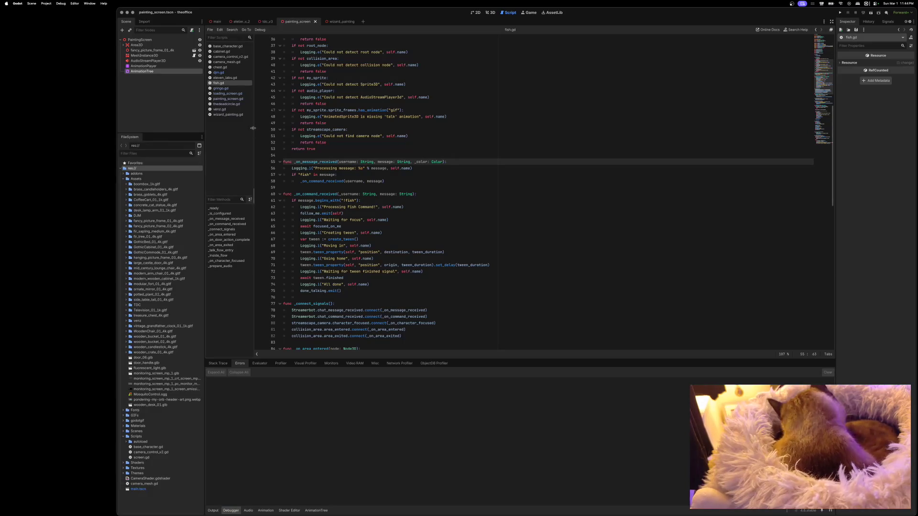
click(227, 116)
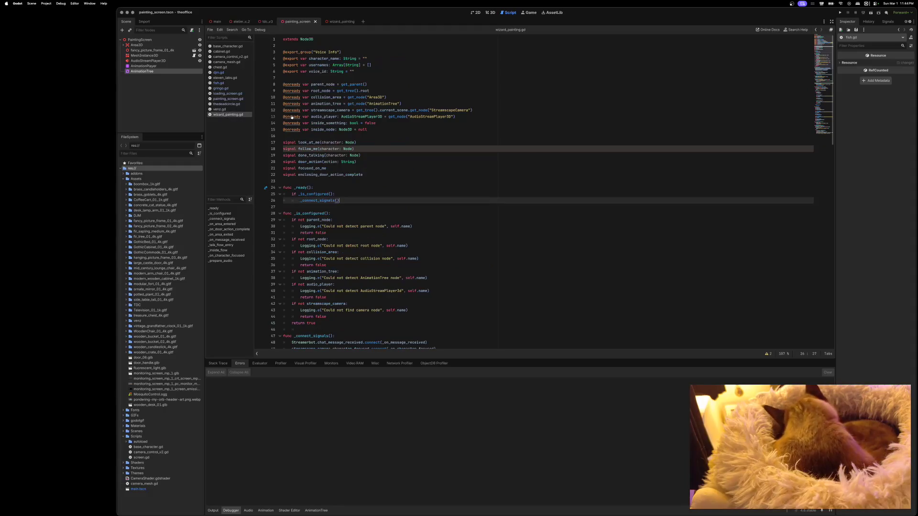
Set up a case-sensitive replace of color with _color and apply it in wizard_painting.gd.
key(ctrl+f)
text(color)
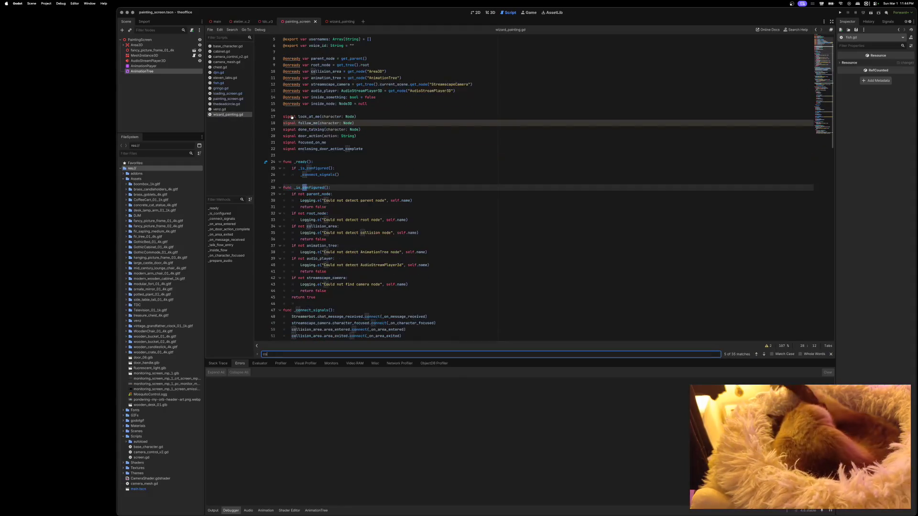
click(257, 355)
text(_co)
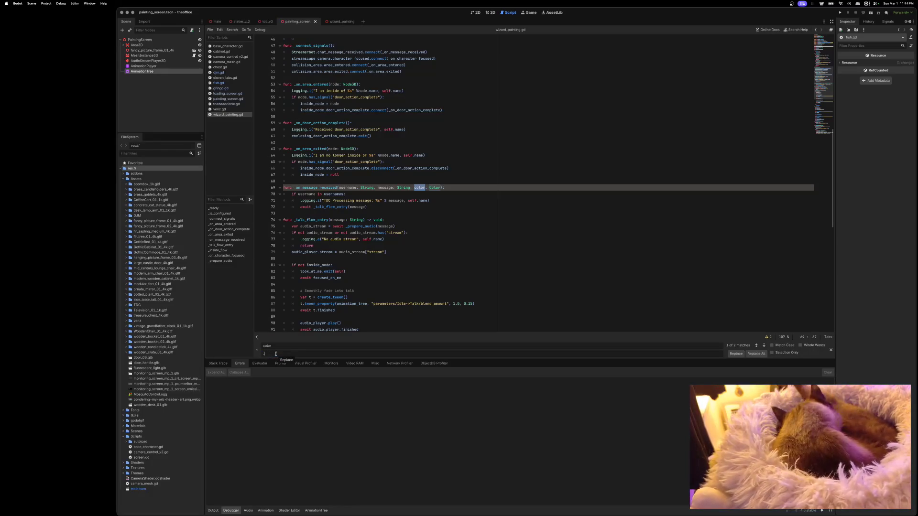
text(lor)
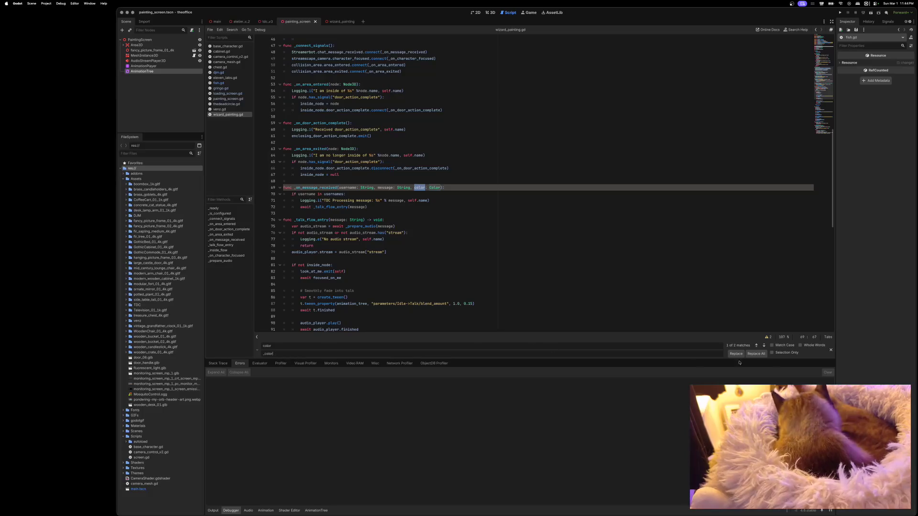
click(771, 346)
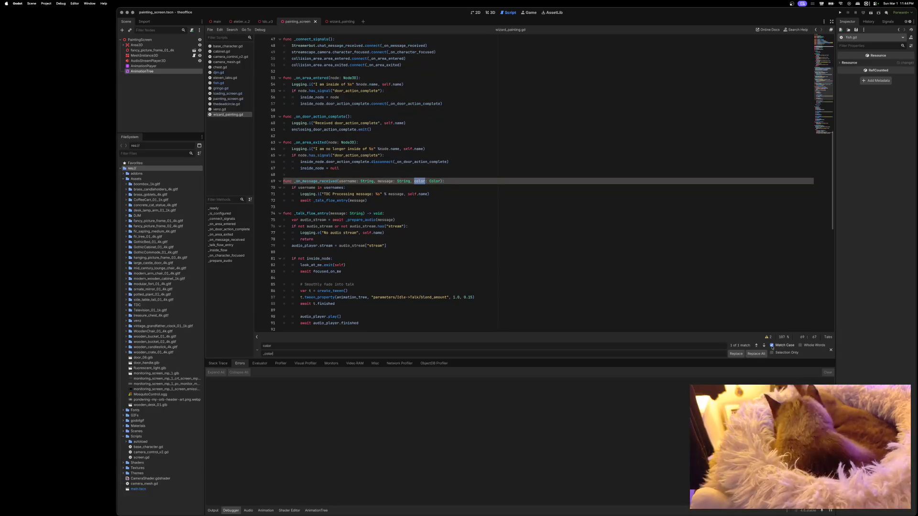
click(739, 355)
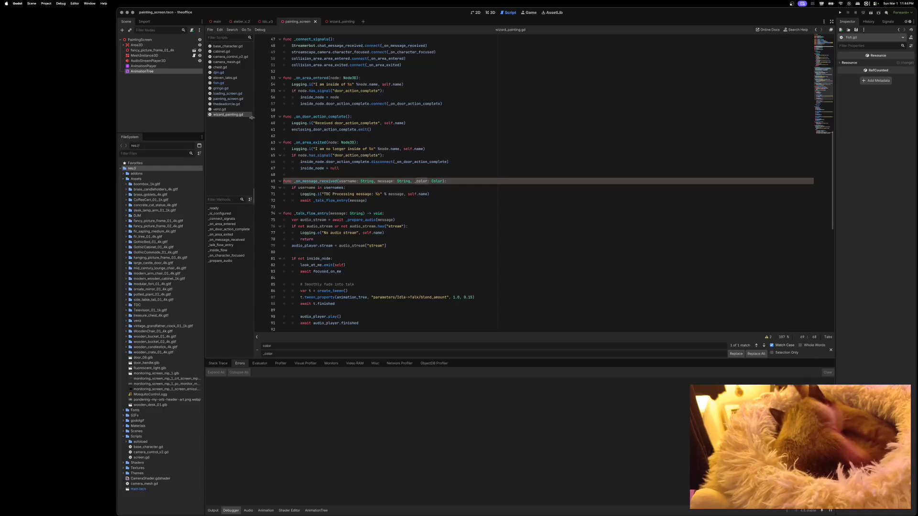
Apply the same color-to-_color replacement in venz.gd and thedeadcircle.gd, then save all scripts.
click(236, 109)
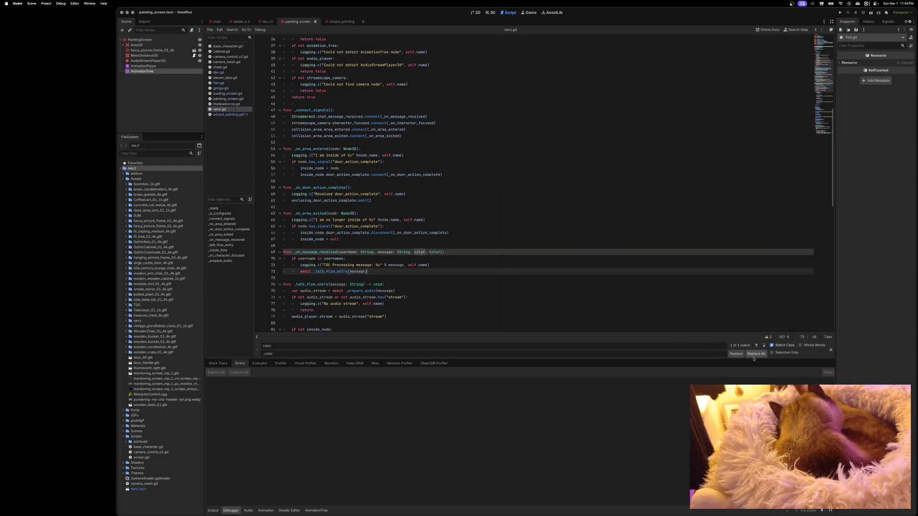
click(736, 354)
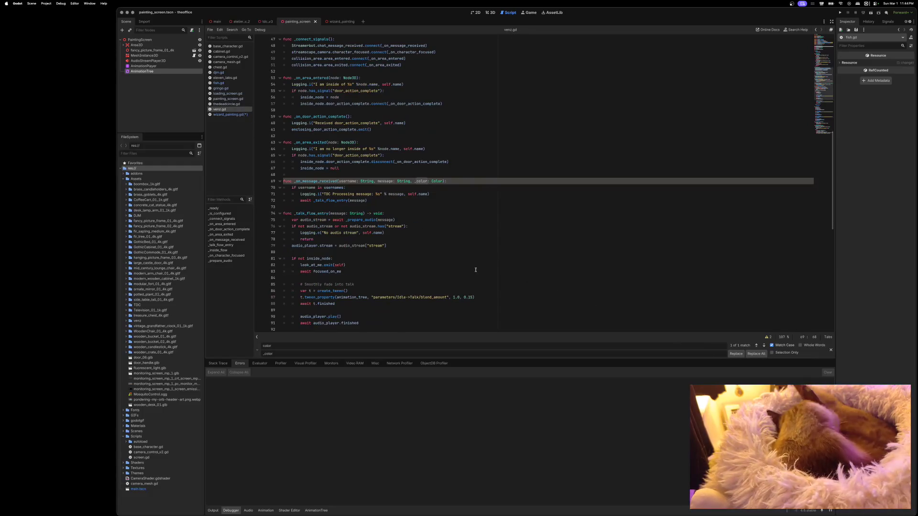
click(226, 103)
click(731, 354)
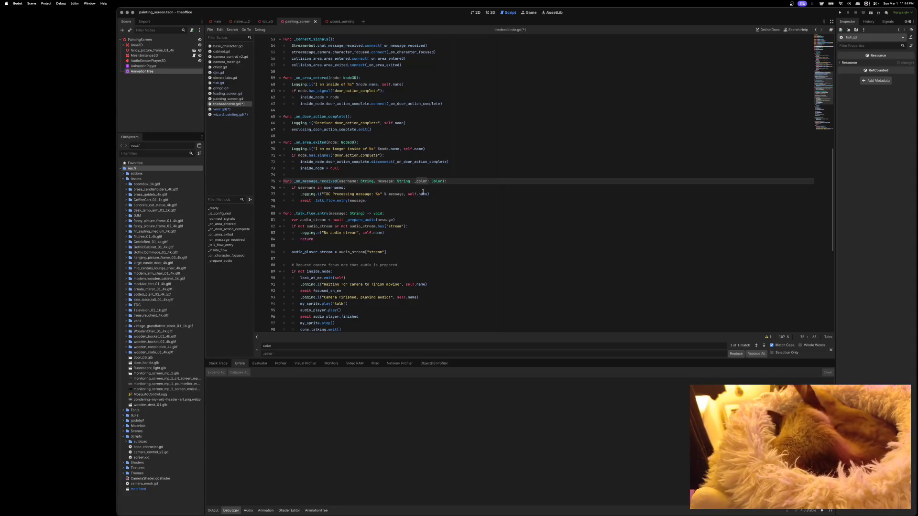
key(ctrl+s)
key(alt+Left)
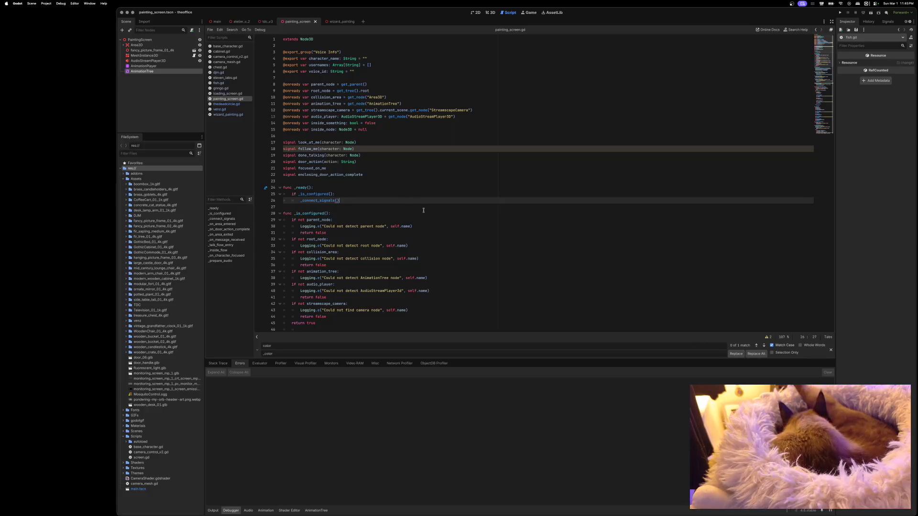
Rename color to _color in painting_screen.gd and gringo.gd, checking loading_screen.gd along the way.
scroll(437, 216, down, 8)
scroll(437, 215, down, 2)
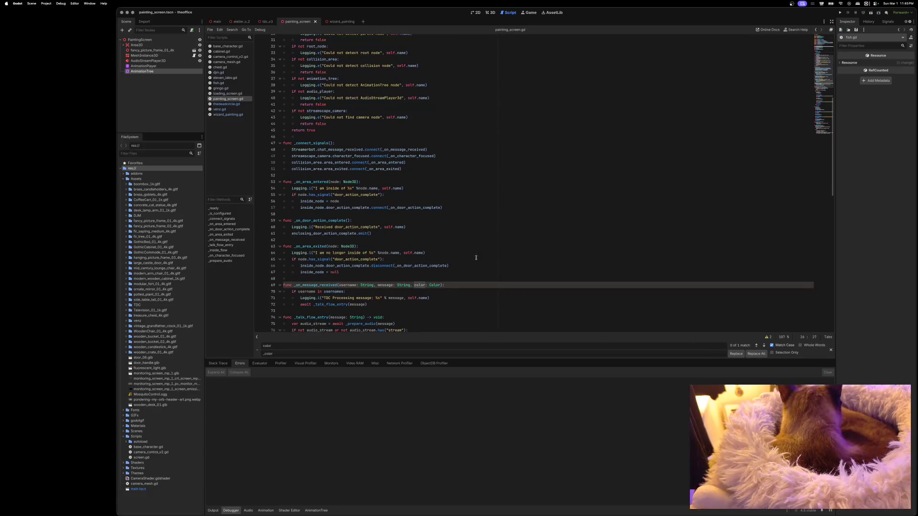
click(735, 354)
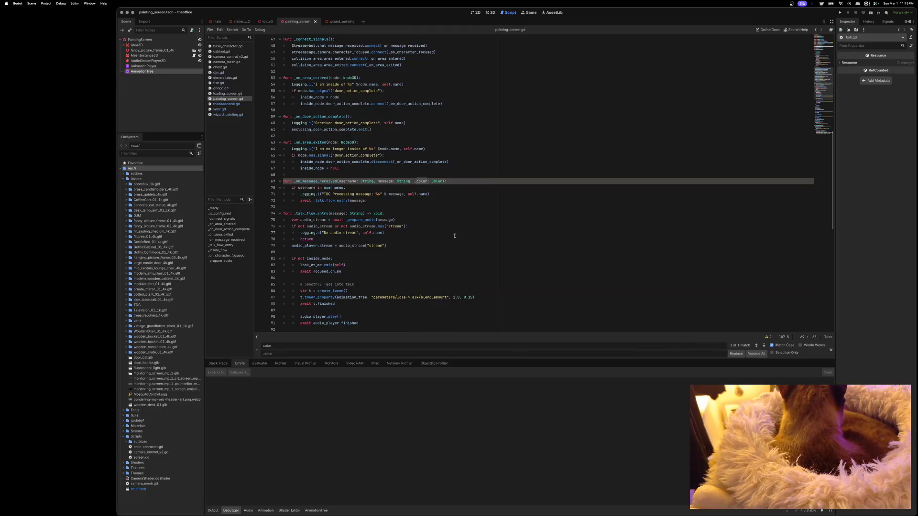
click(228, 93)
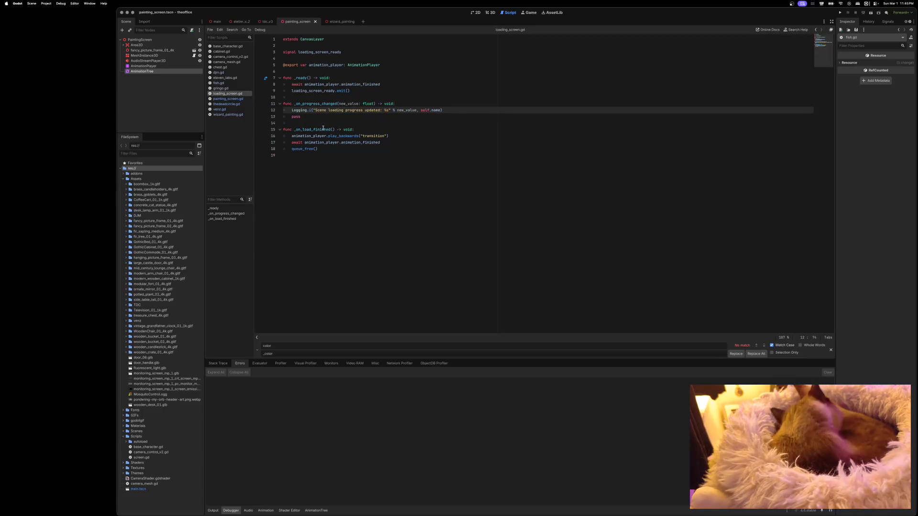
click(222, 88)
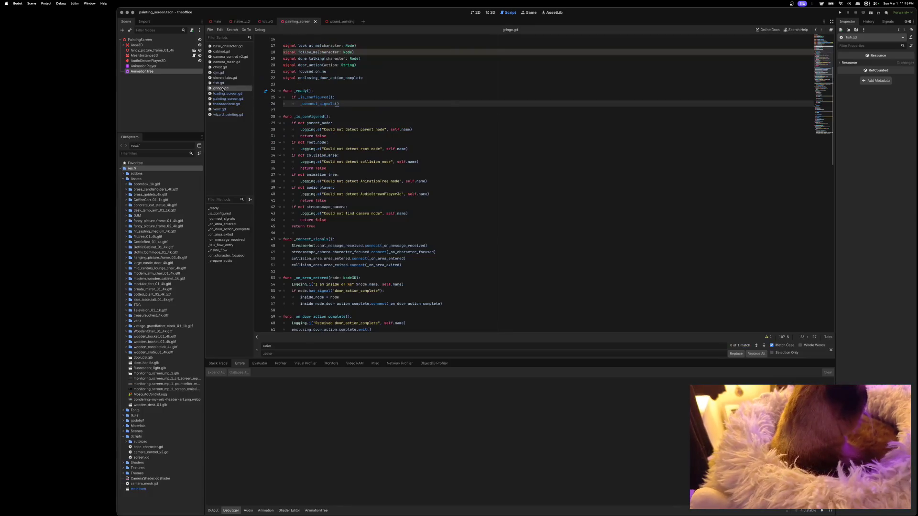
click(735, 354)
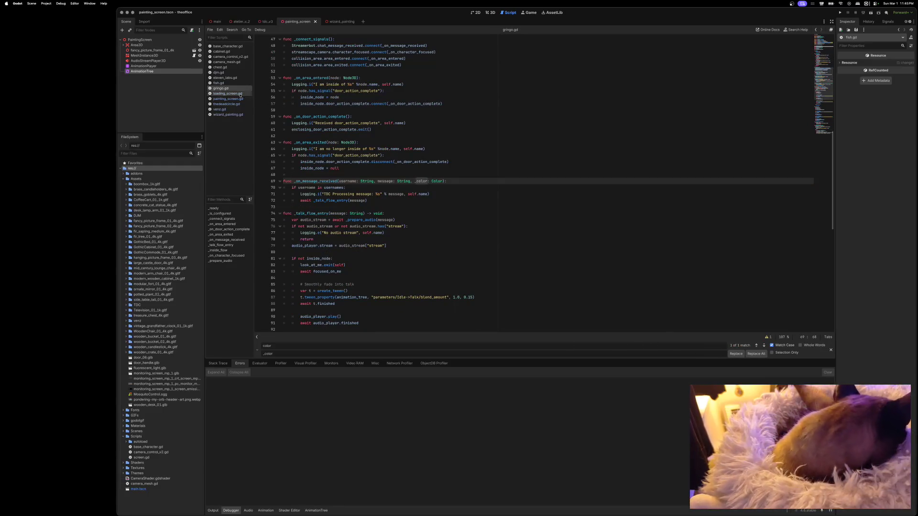
Check fish.gd and eleven_labs.gd, rename djm.gd's parameter to _color, then view chest.gd and camera_mesh.gd.
click(218, 82)
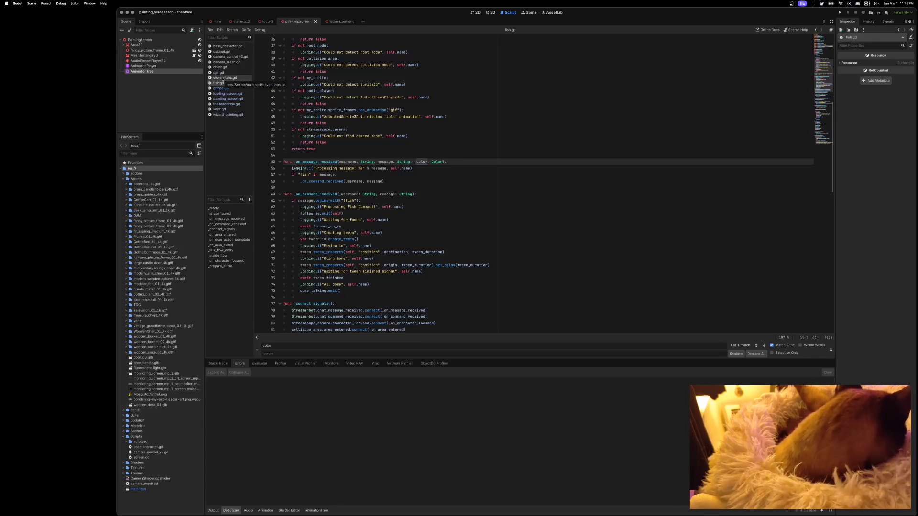
click(222, 79)
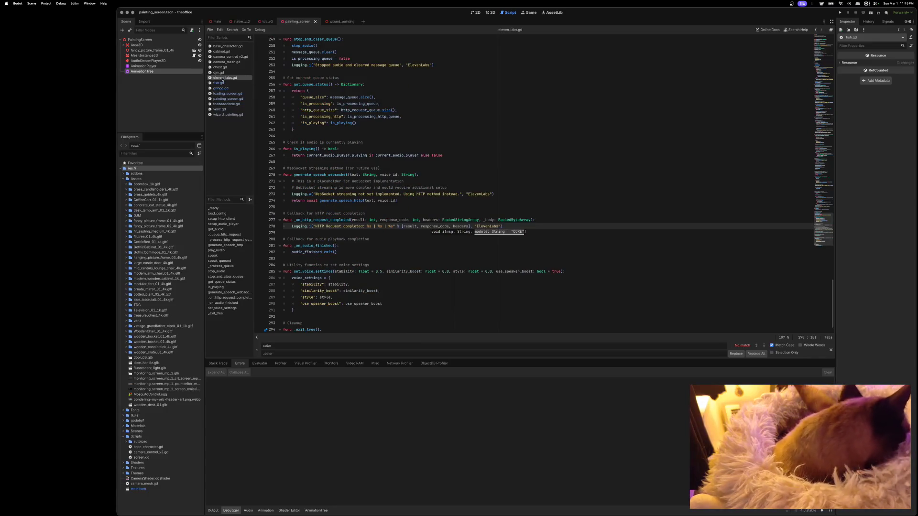
click(219, 72)
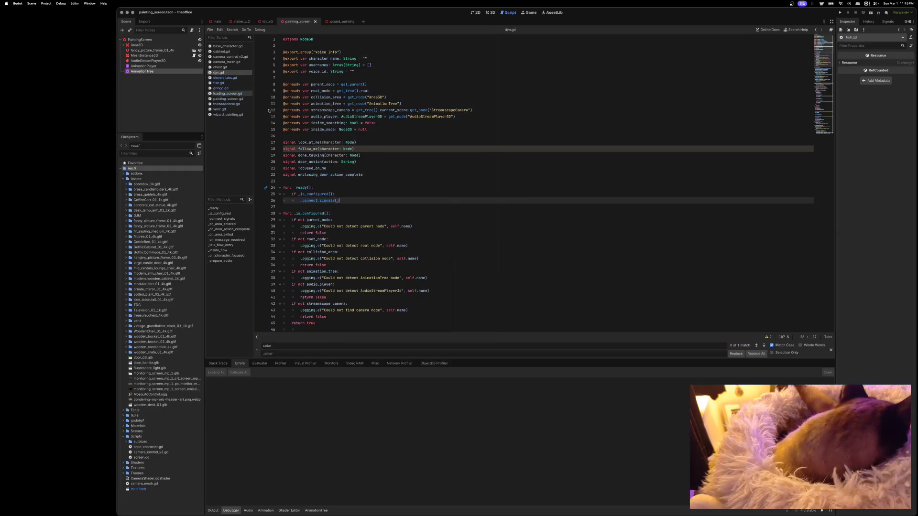
click(736, 354)
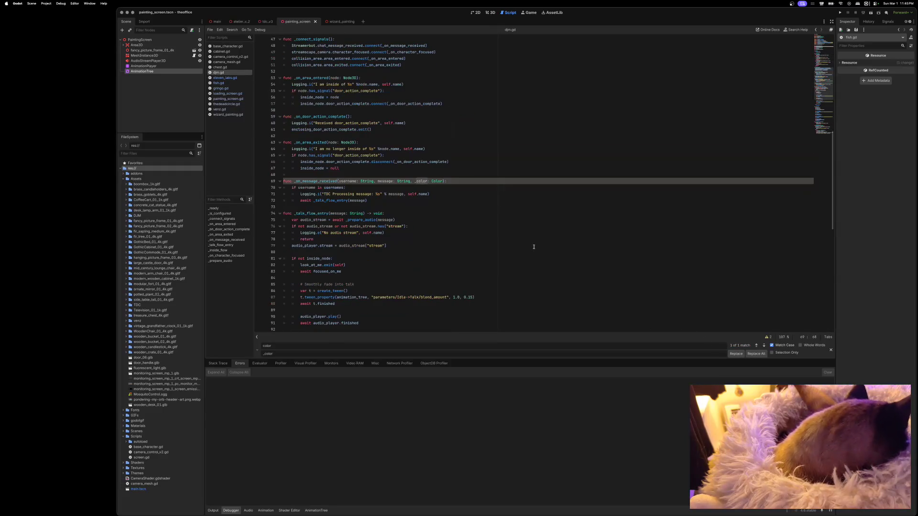
click(224, 67)
click(224, 62)
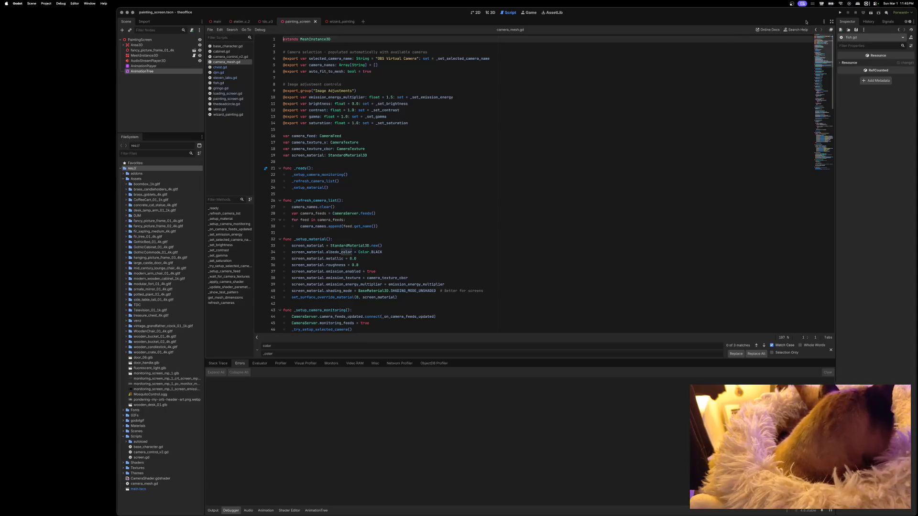
Run the game, move its window aside, close it, and show the debugger's warning list.
click(840, 12)
drag(484, 121, 550, 100)
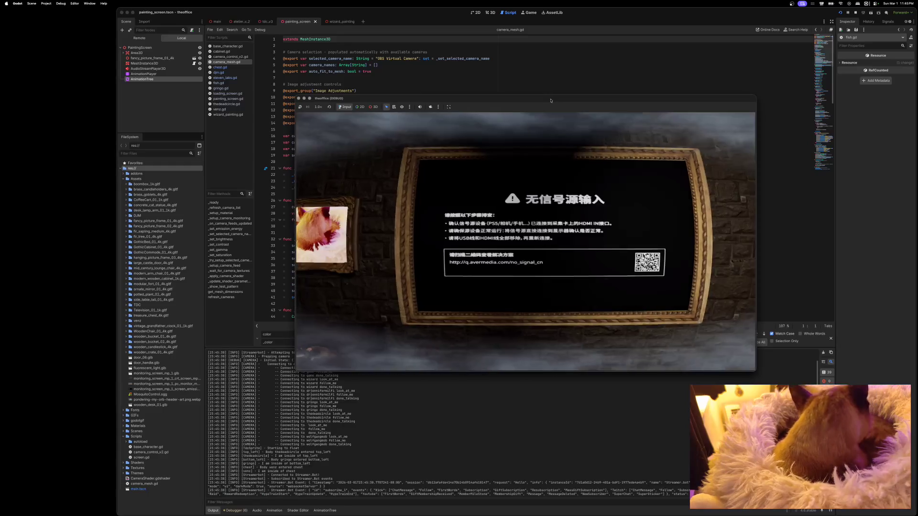
click(299, 98)
click(236, 511)
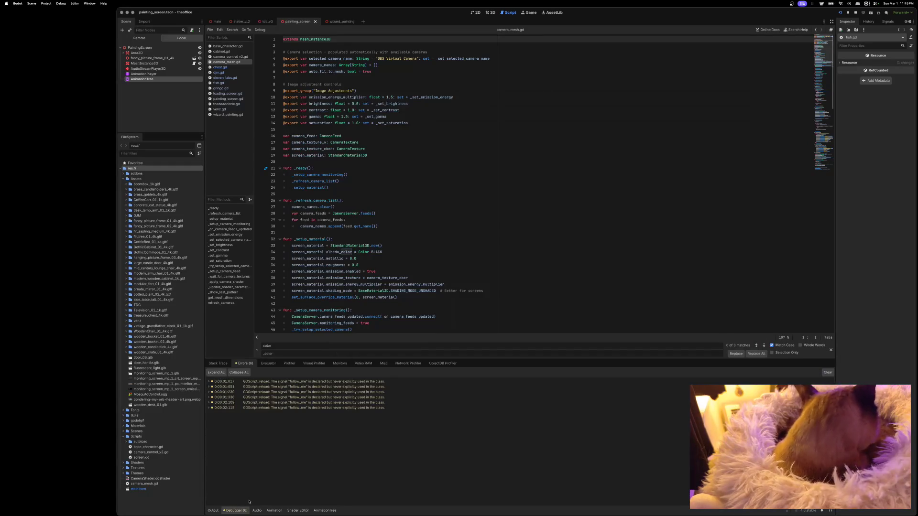
mouse_move(290, 403)
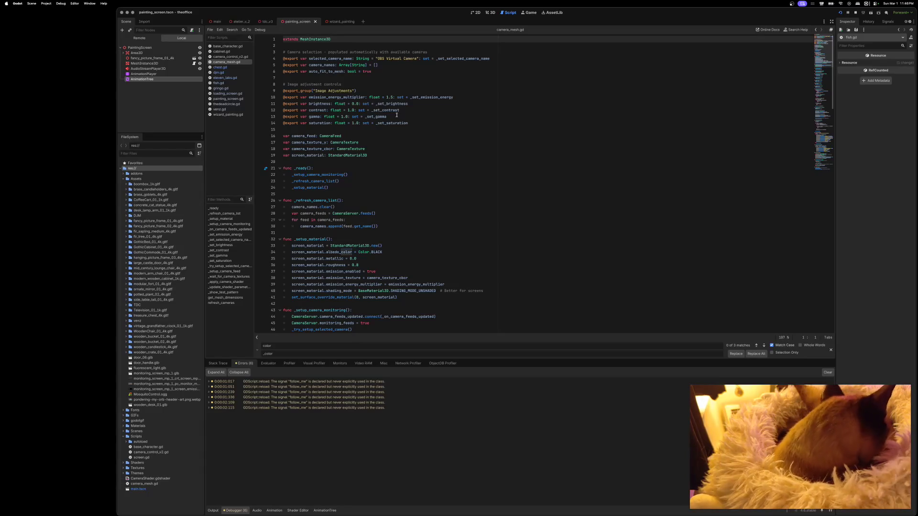
Open camera_control_v2.gd and place the cursor at the end of the characters declaration on line 16.
click(231, 57)
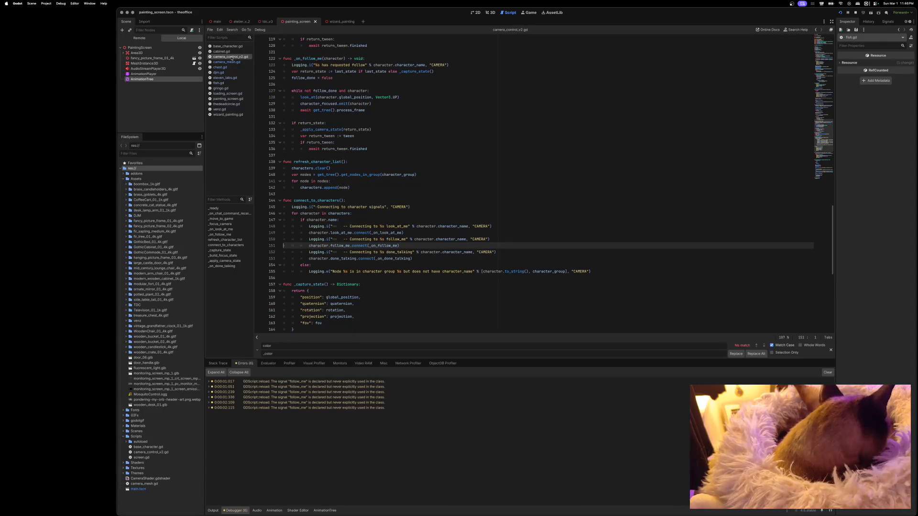
scroll(354, 220, up, 20)
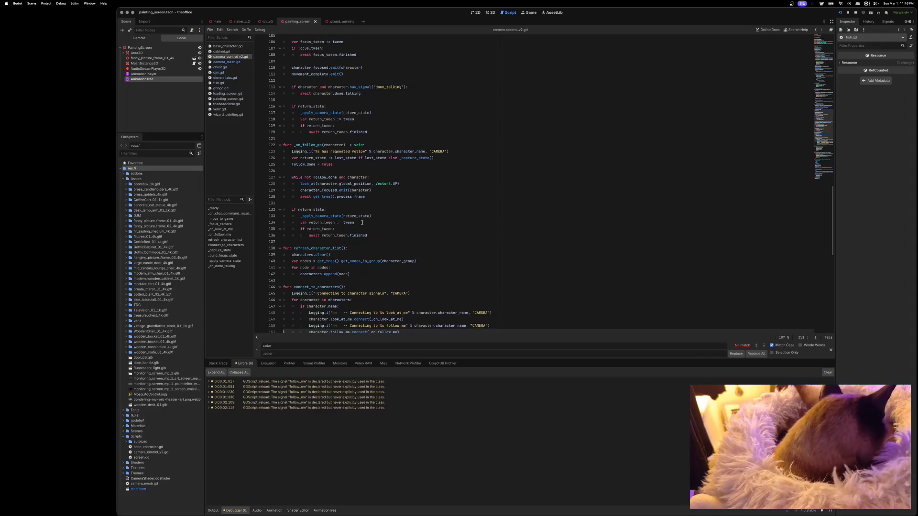
scroll(362, 219, up, 15)
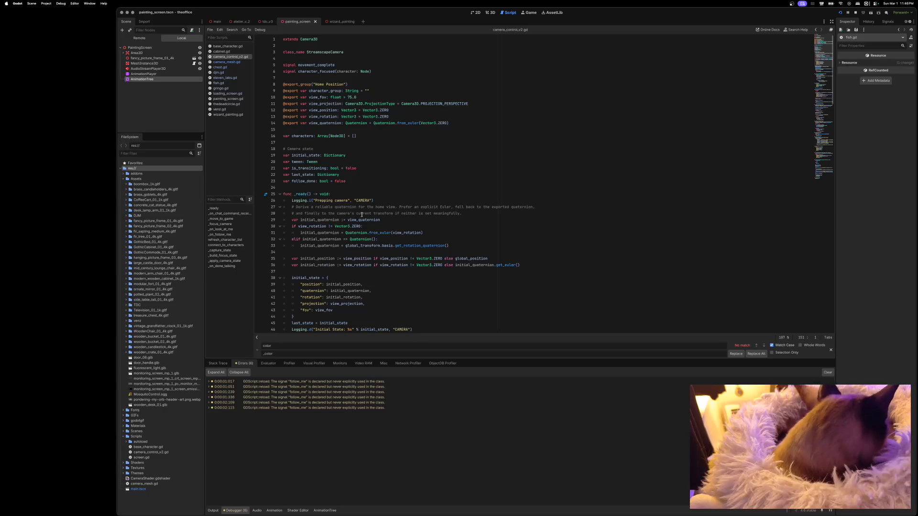
click(364, 137)
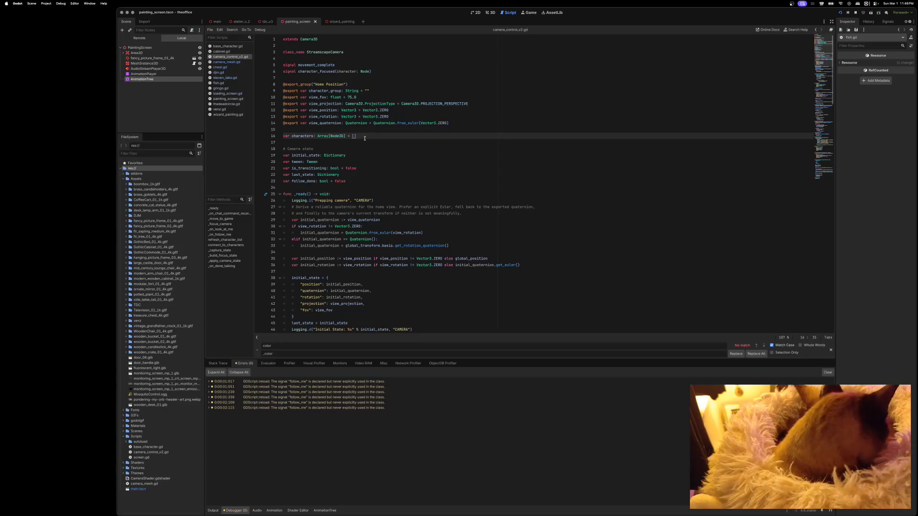
Add line 17 declaring var focus_queue: Array[Dictionary] = [].
key(Return)
text(var fo)
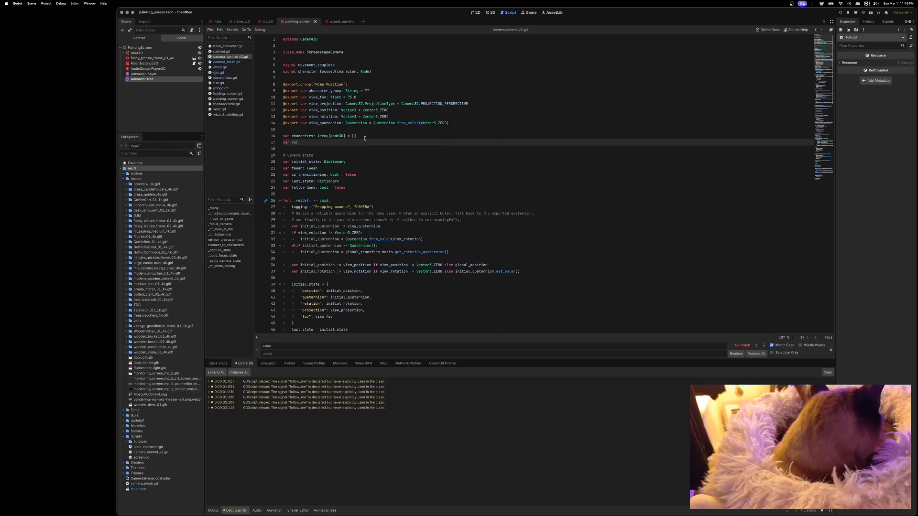
text(cusqua)
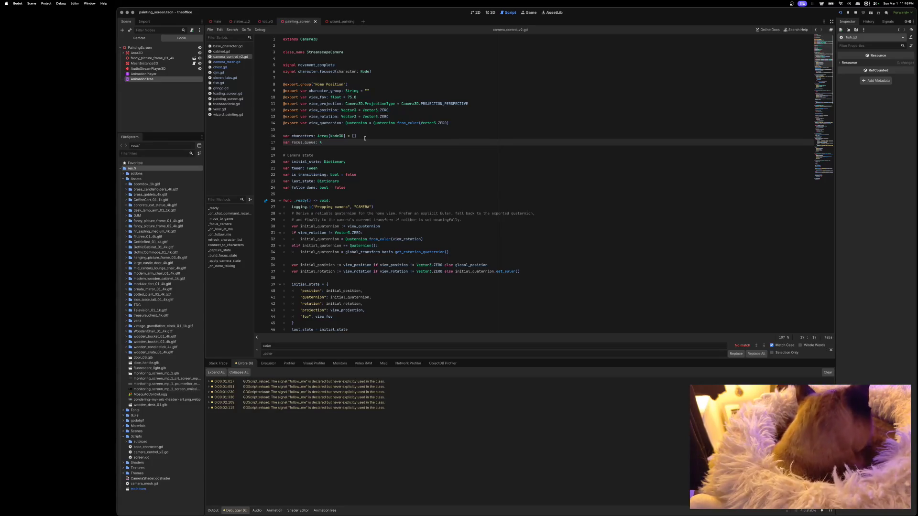
text(rray)
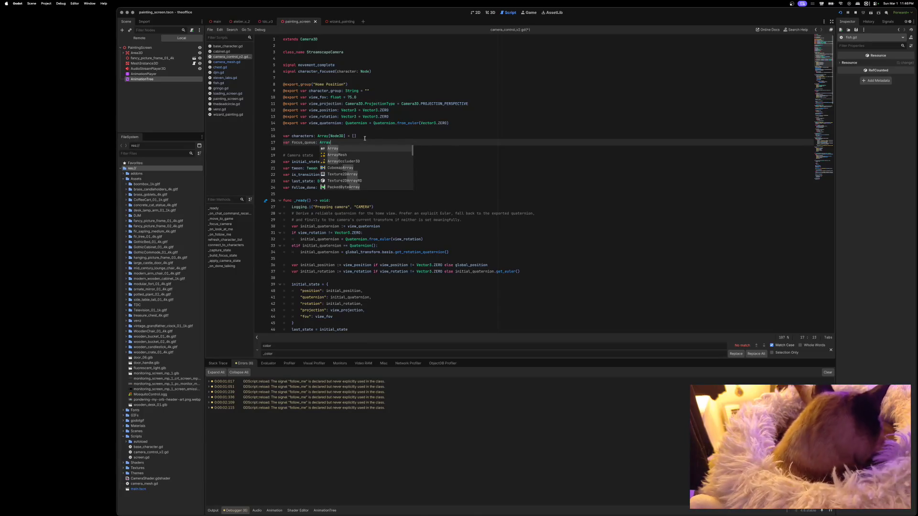
text(:)
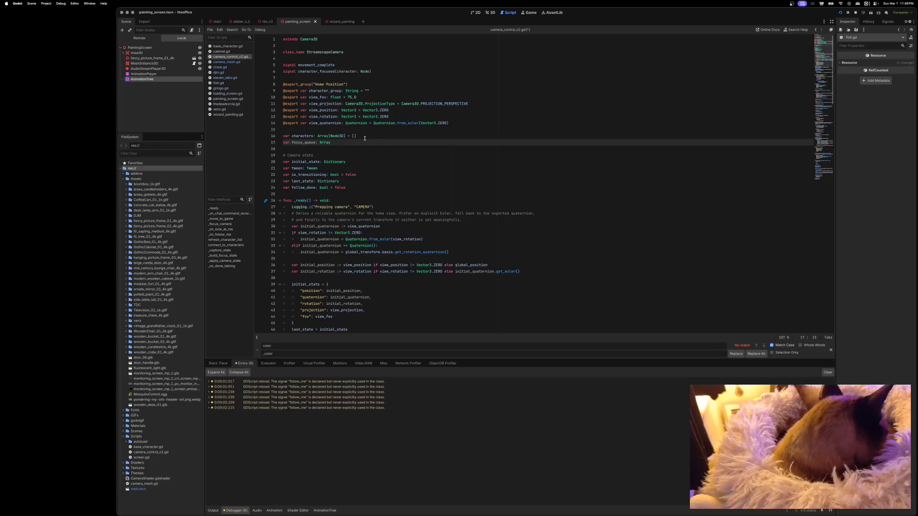
text([Di)
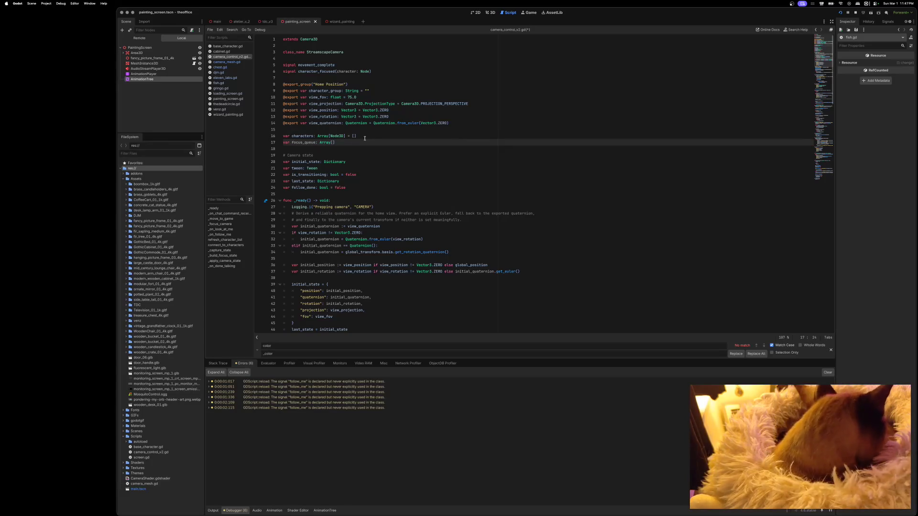
text(ctionary])
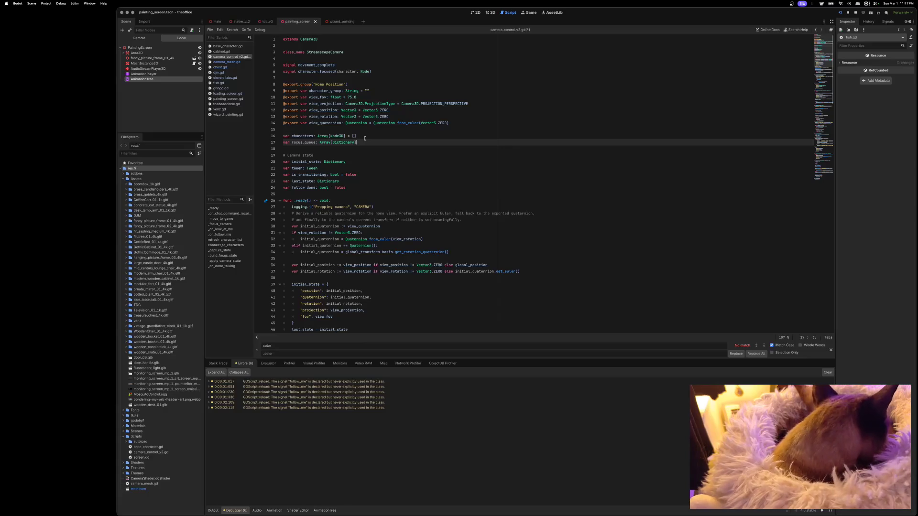
text( = [])
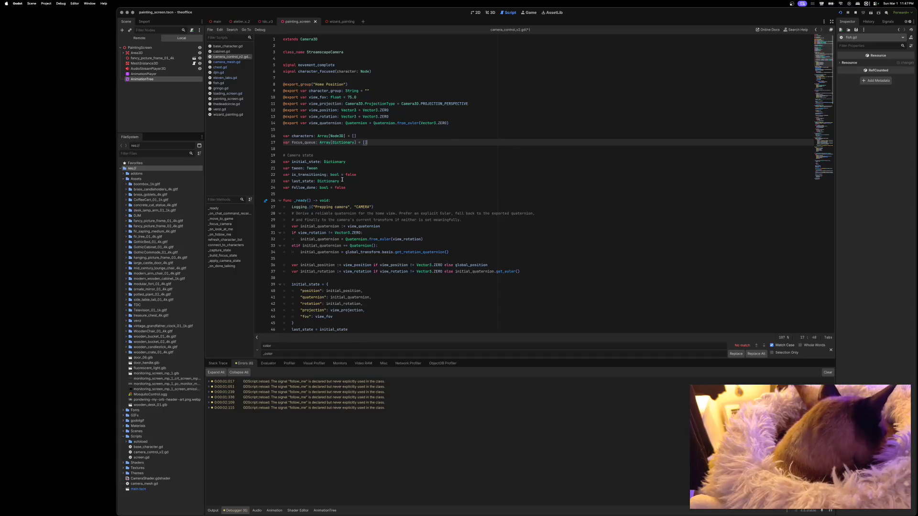
scroll(342, 180, down, 3)
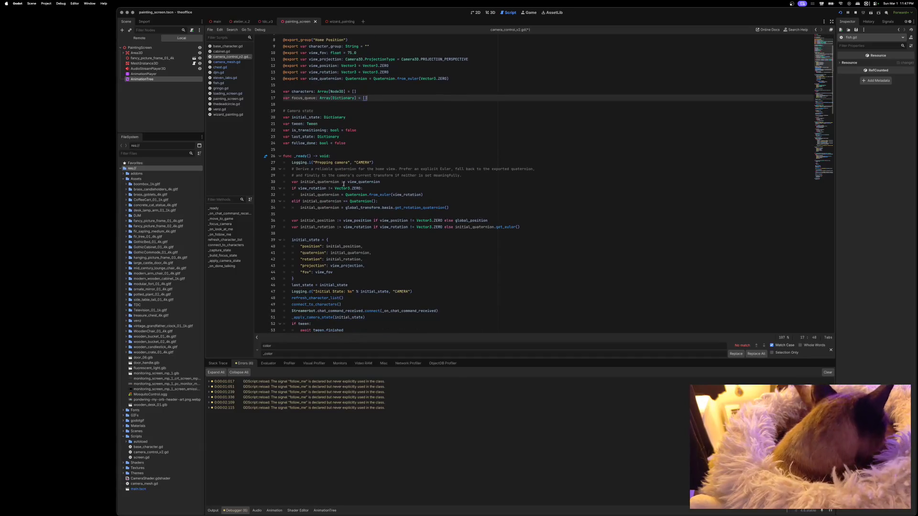
Scroll through the camera script's functions, then start a new var line 18 below focus_queue.
scroll(343, 183, down, 9)
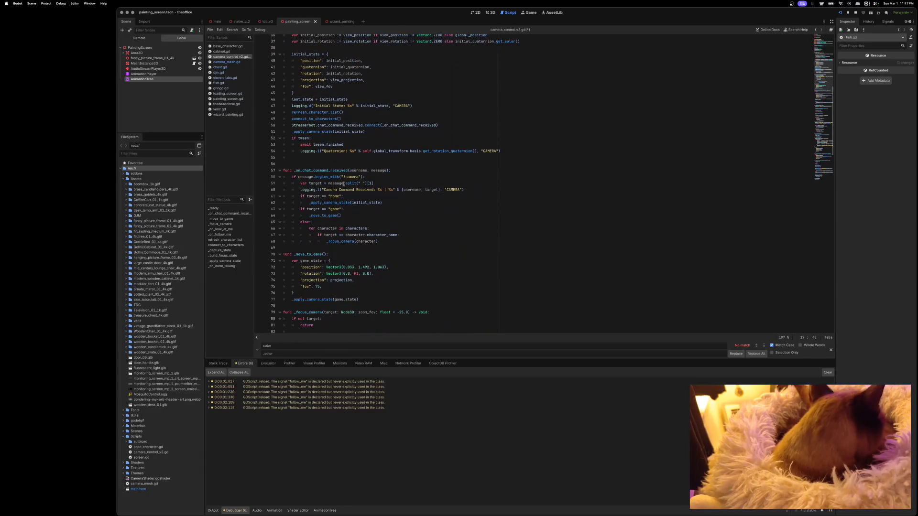
scroll(343, 184, down, 7)
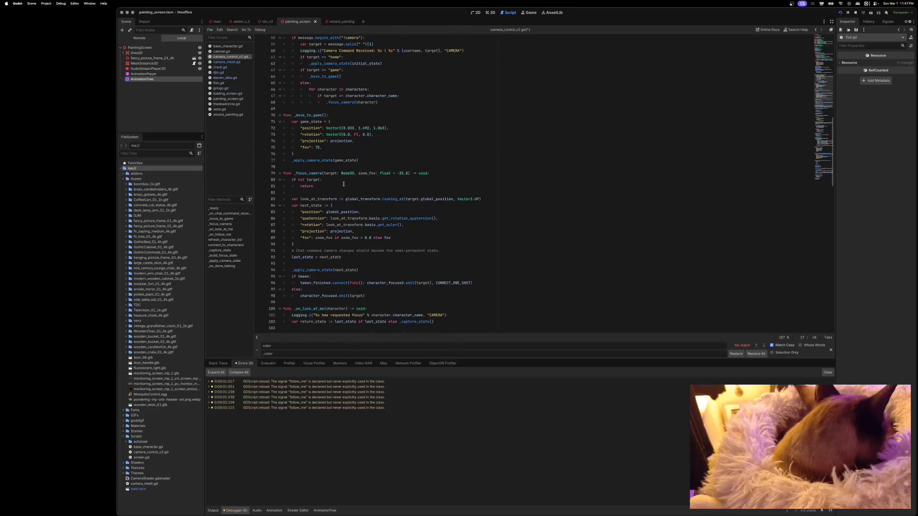
scroll(343, 184, down, 8)
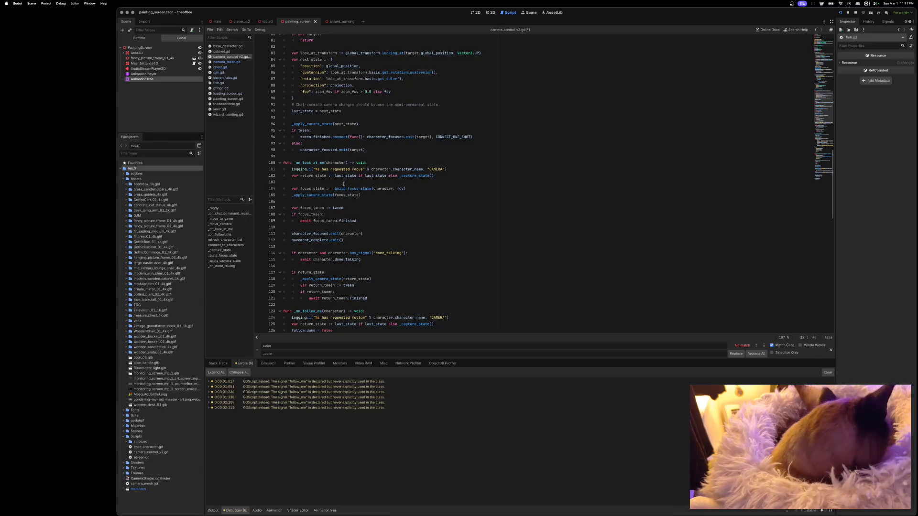
scroll(343, 183, up, 20)
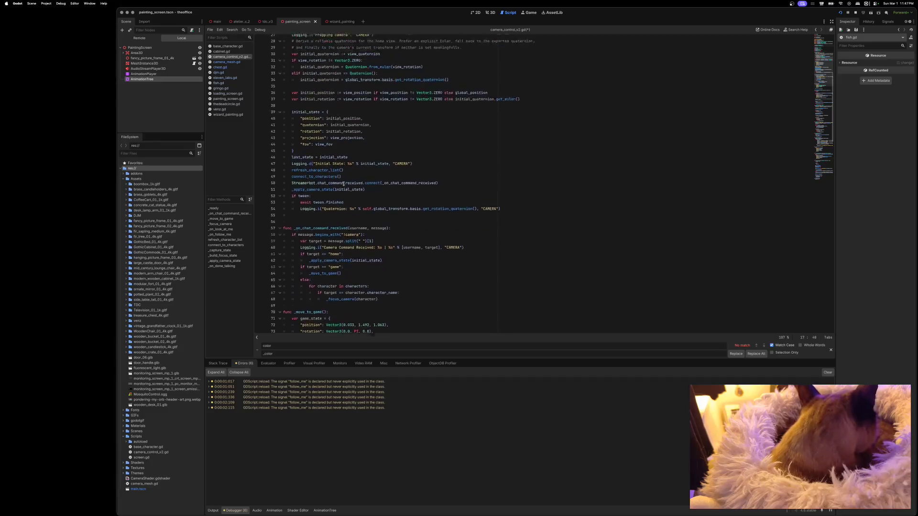
click(455, 123)
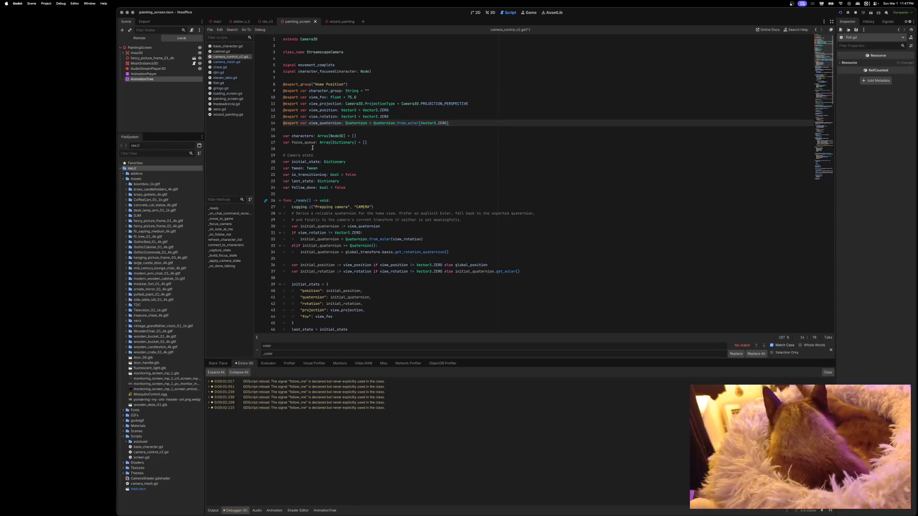
click(374, 142)
key(Return)
text(var i)
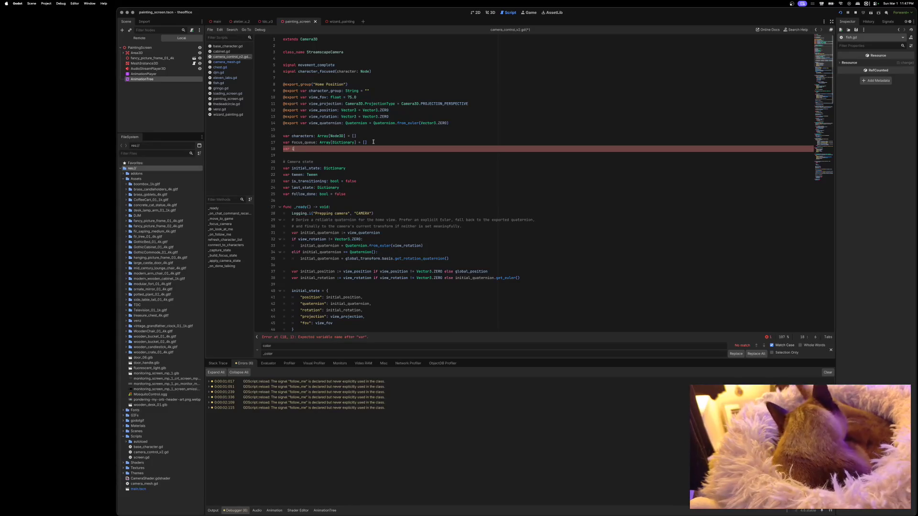
text(_am_bus)
text(y:)
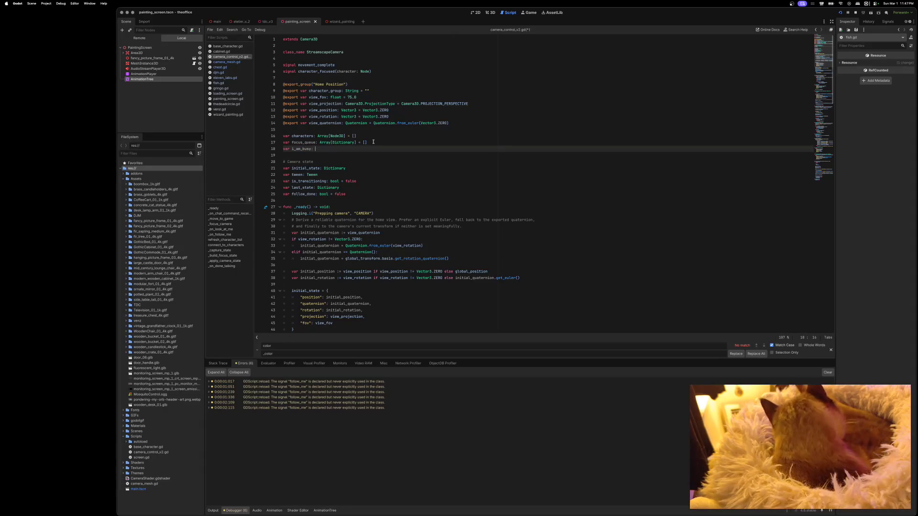
text( = false)
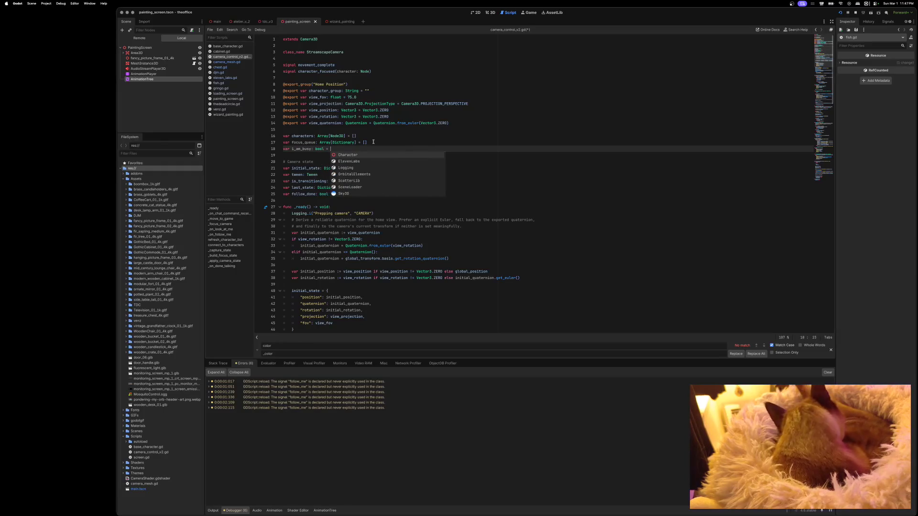
Finish line 18 as var i_am_busy: bool = false and scroll down to _on_look_at_me.
key(Escape)
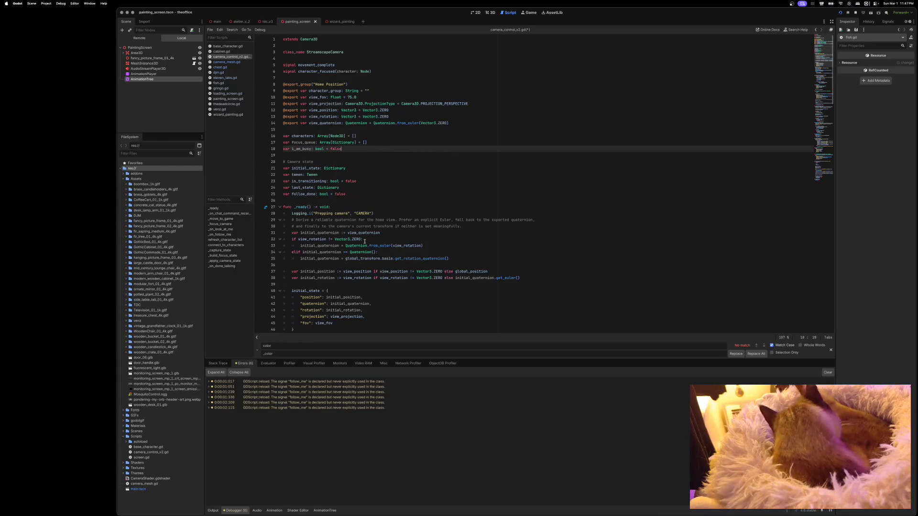
scroll(365, 241, down, 10)
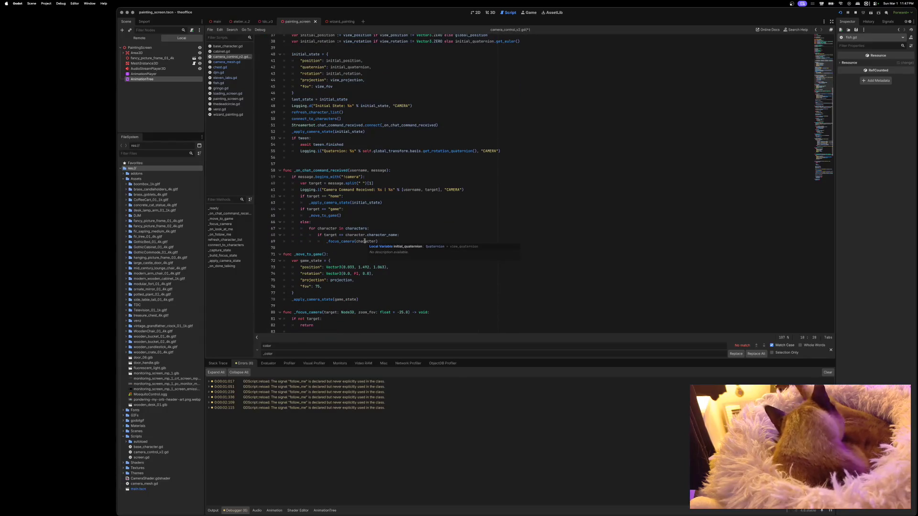
scroll(356, 208, down, 5)
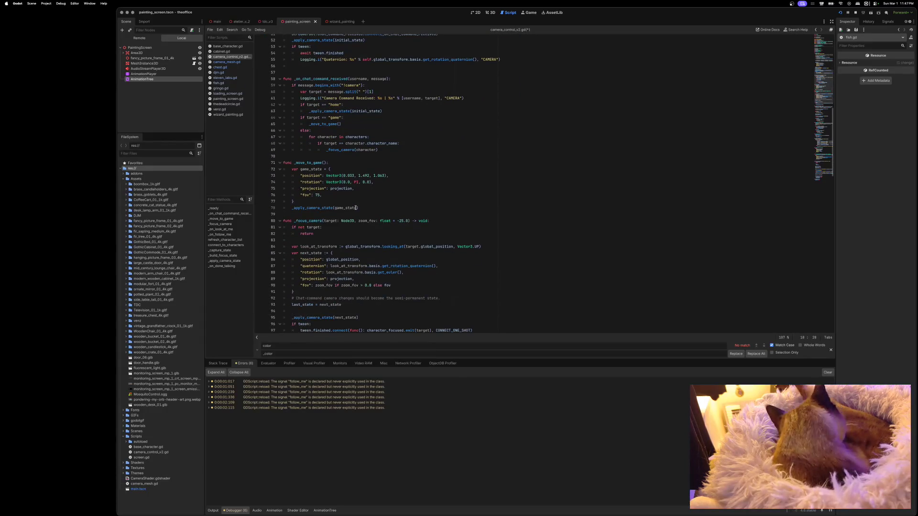
scroll(356, 207, down, 10)
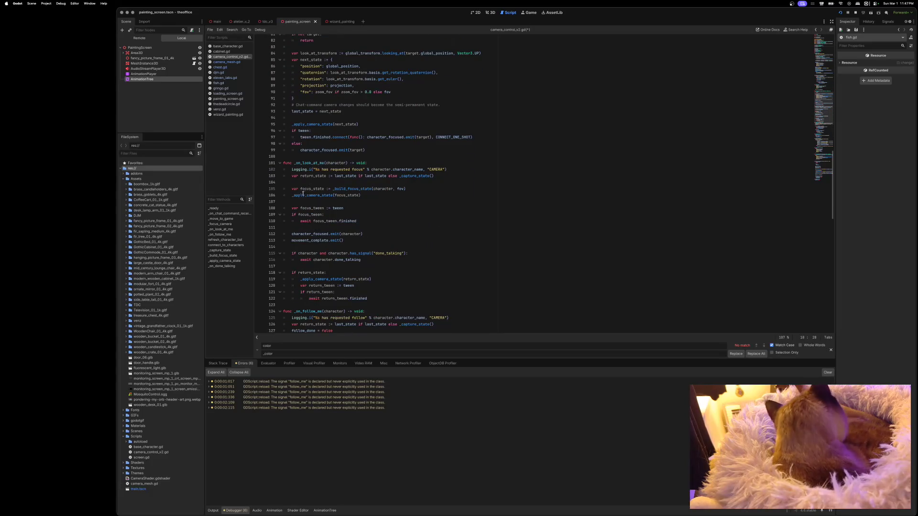
scroll(335, 182, down, 1)
Add an 'if not i_am_busy:' check after the requested-focus logging line in _on_look_at_me.
click(452, 166)
key(Return)
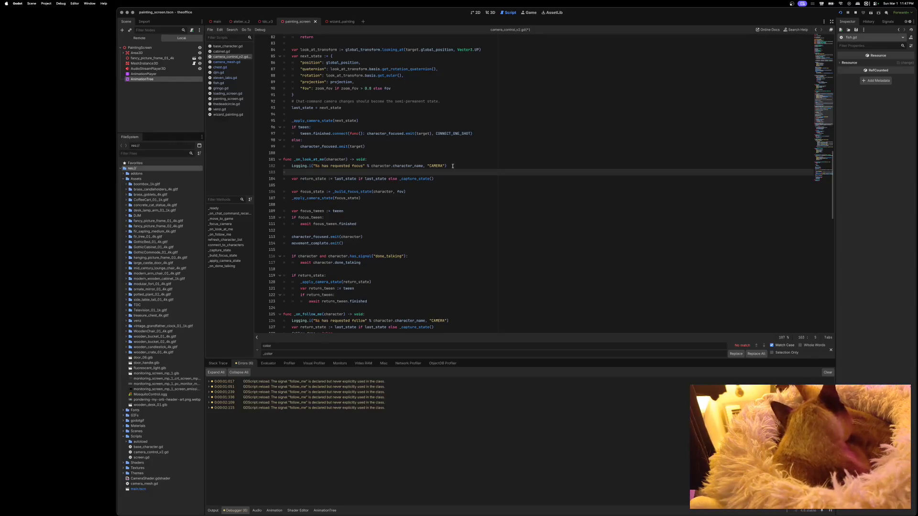
text(ifam_bus)
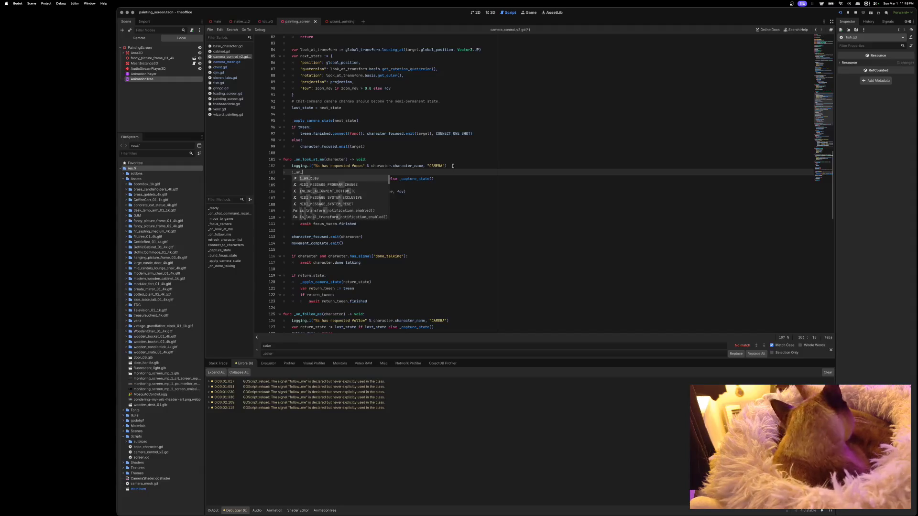
key(BackSpace)
key(BackSpace)
key(BackSpace)
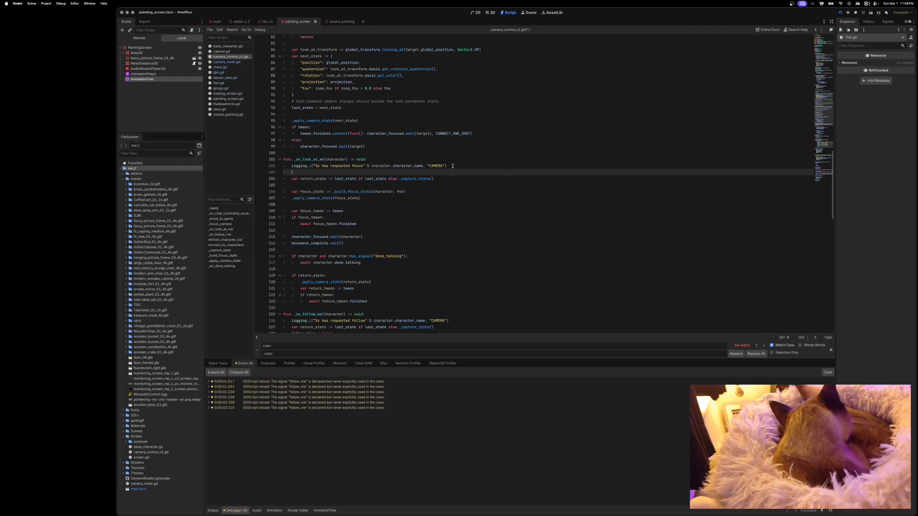
text(if not i_am_b)
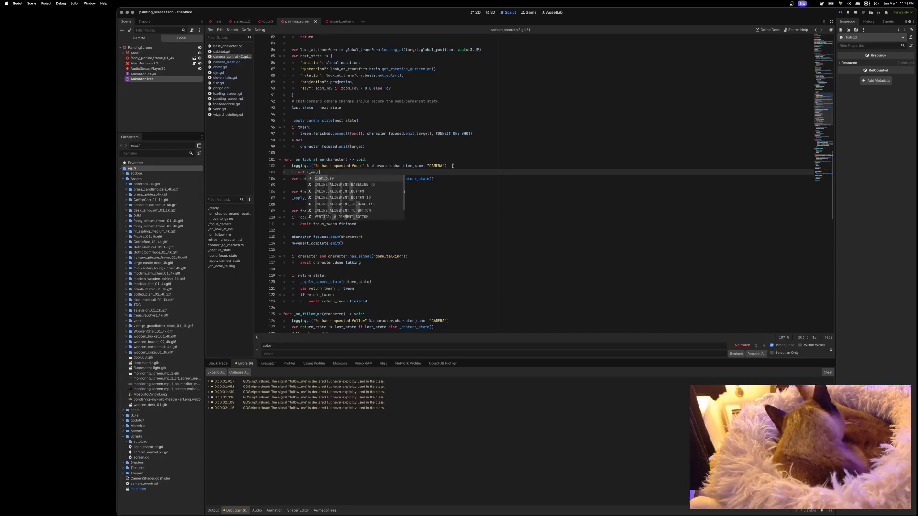
key(Return)
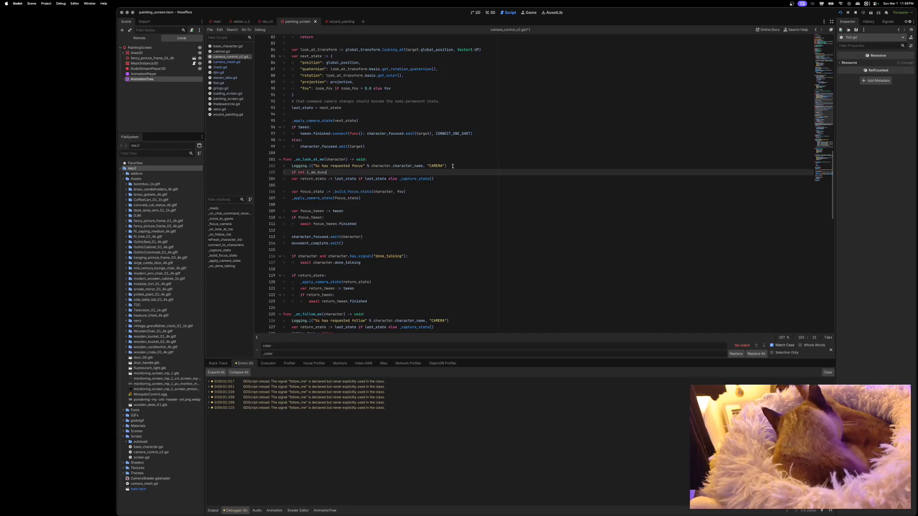
Indent lines 104–123 under the busy check and begin an else: branch after them.
scroll(459, 171, down, 1)
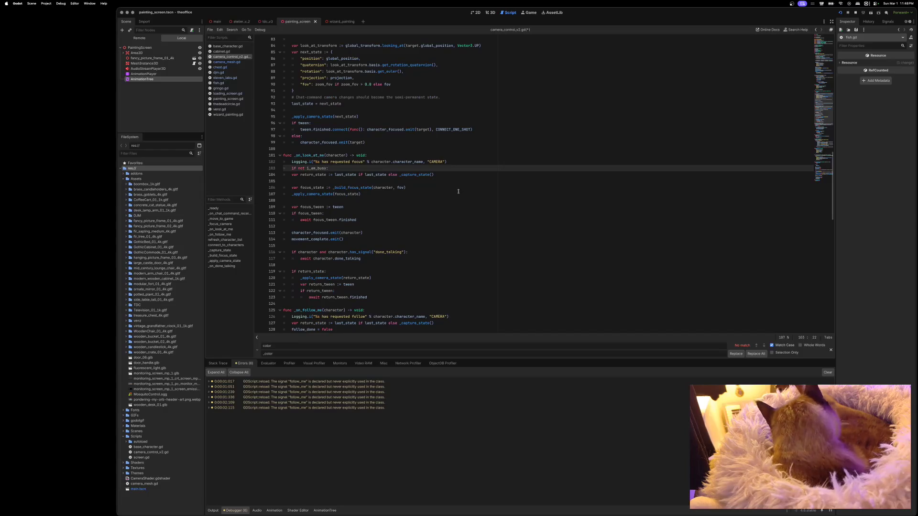
scroll(459, 189, up, 1)
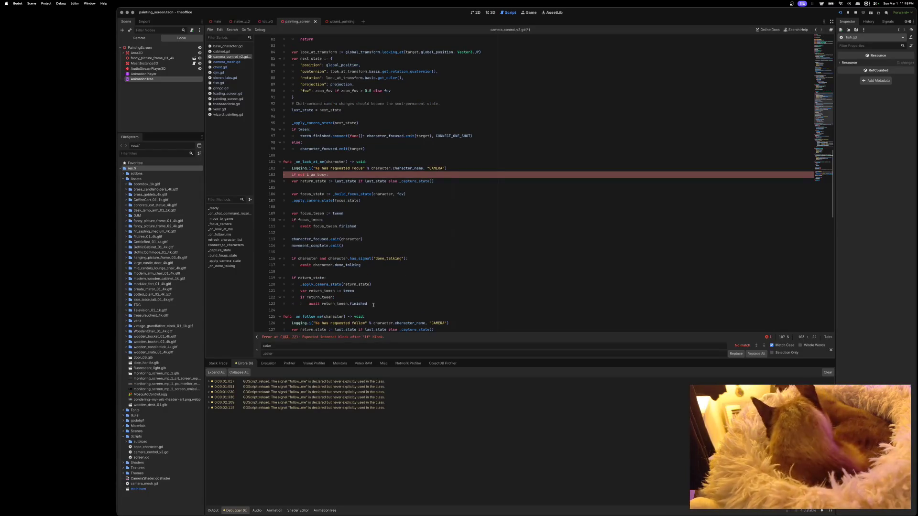
mouse_move(373, 305)
mouse_down()
mouse_move(337, 298)
mouse_move(306, 270)
mouse_move(277, 194)
mouse_move(256, 182)
mouse_up()
key(Tab)
click(346, 233)
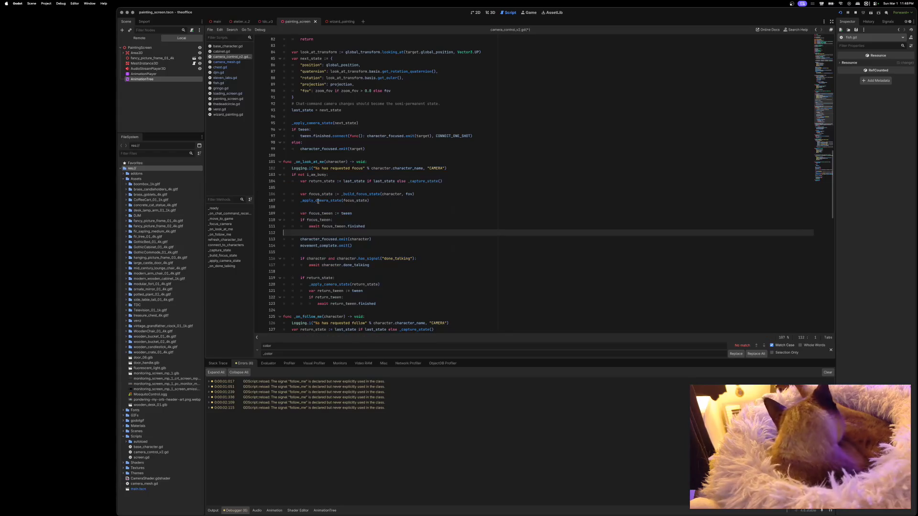
click(377, 303)
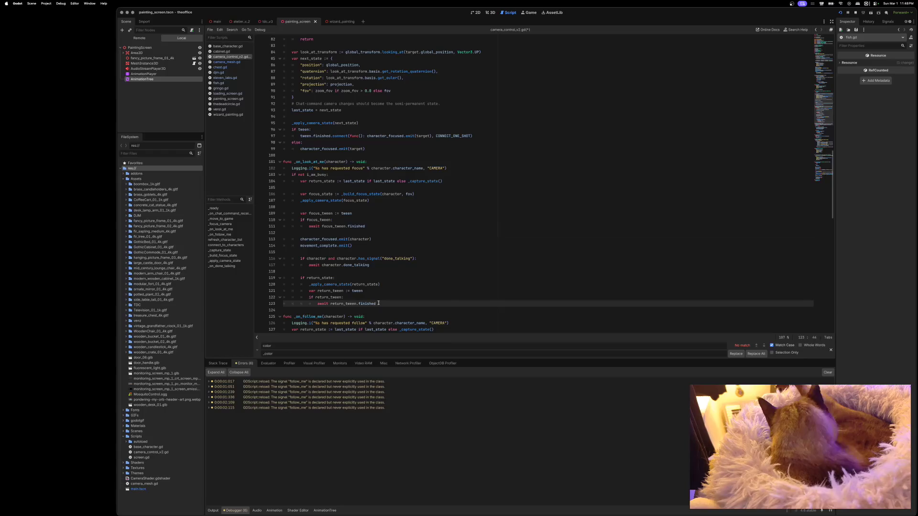
key(Return)
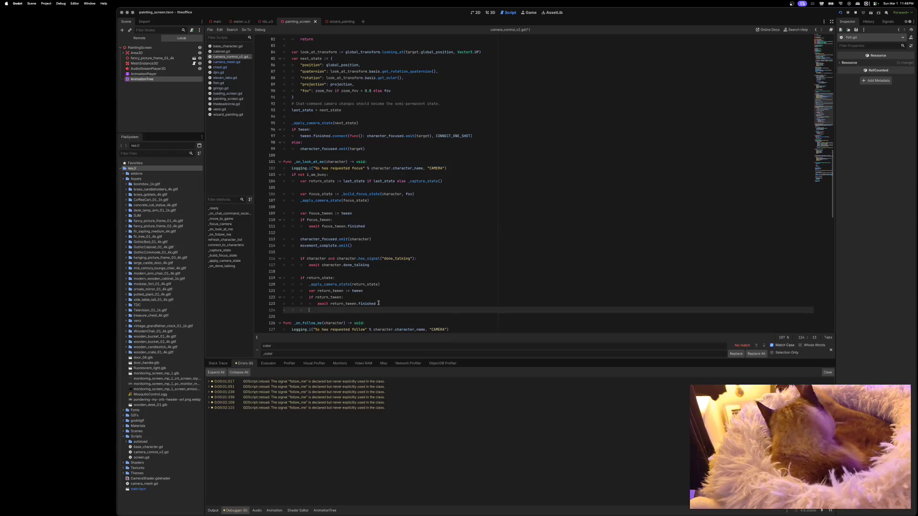
key(BackSpace)
key(BackSpace)
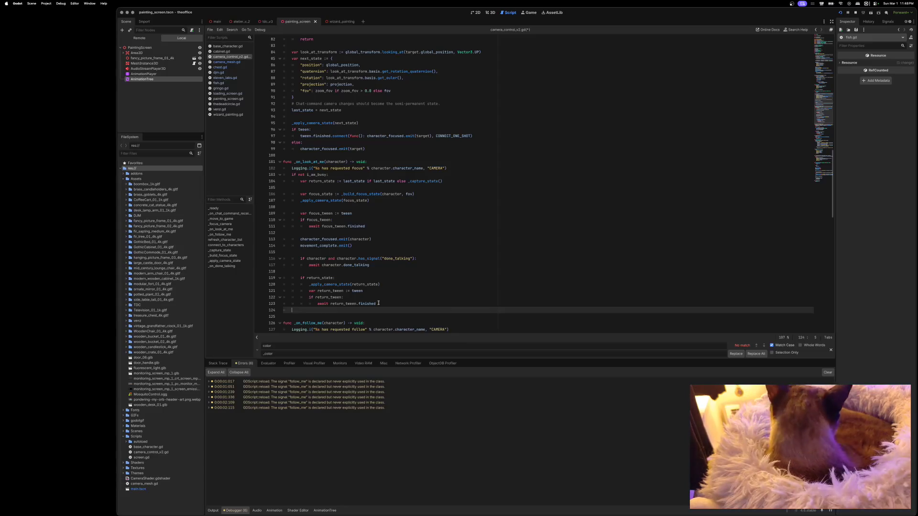
text(else)
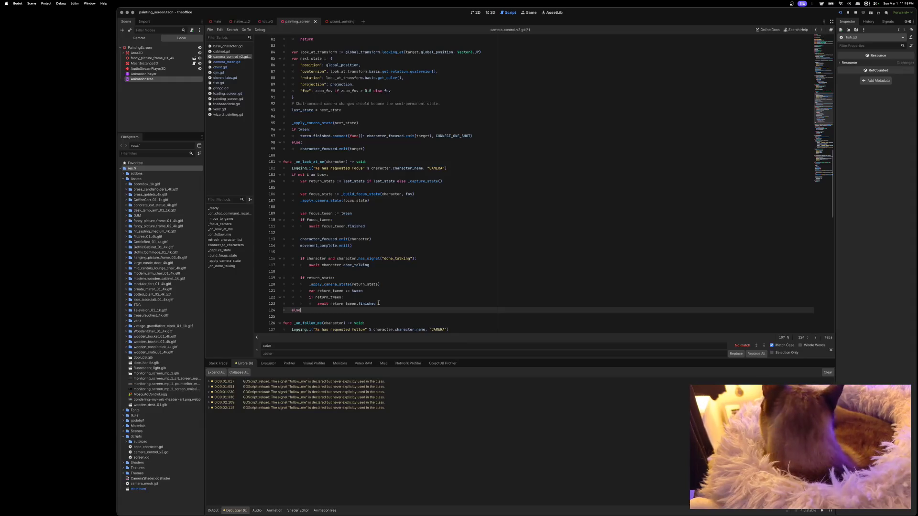
text(:)
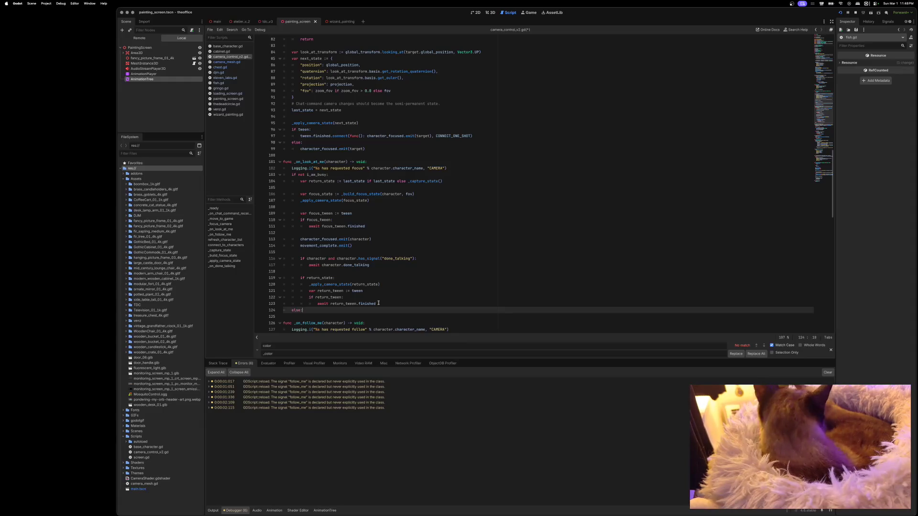
Make i_am_busy = true the first statement inside the busy check.
click(337, 175)
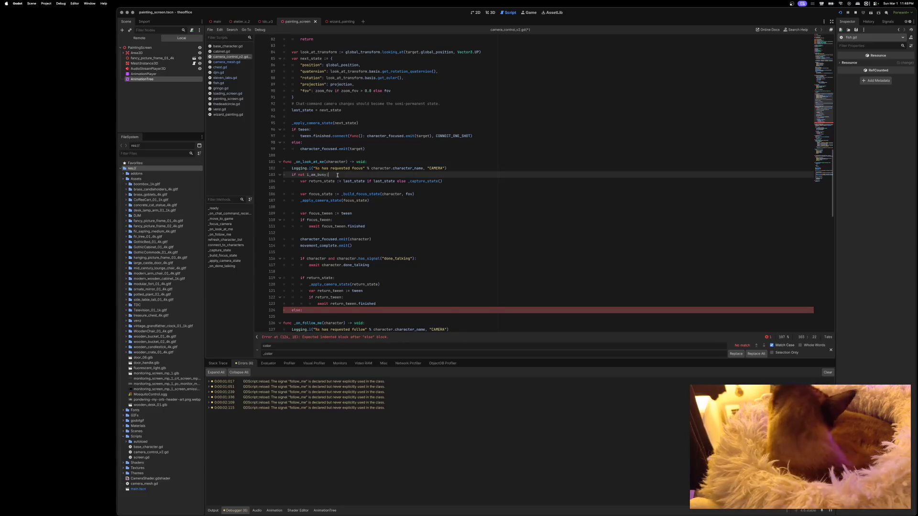
key(Return)
text(i)
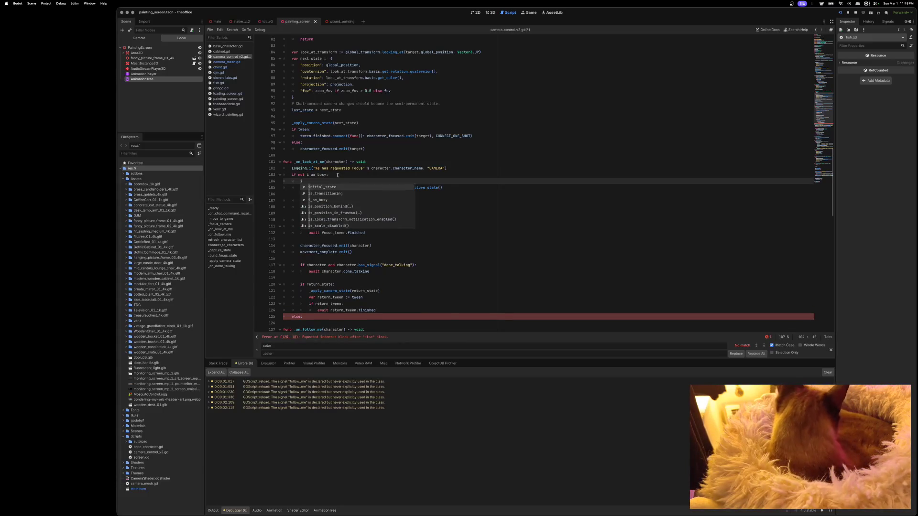
text(_am_busy =)
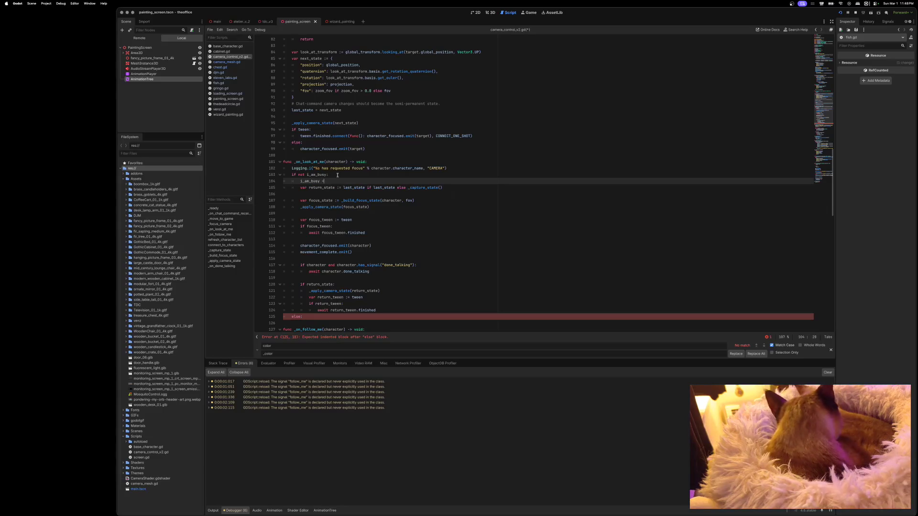
text( true)
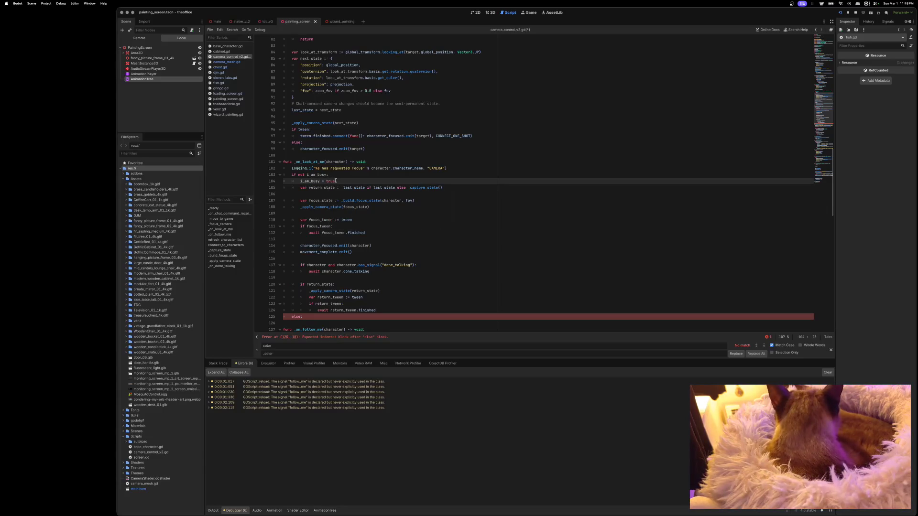
shift+click(301, 181)
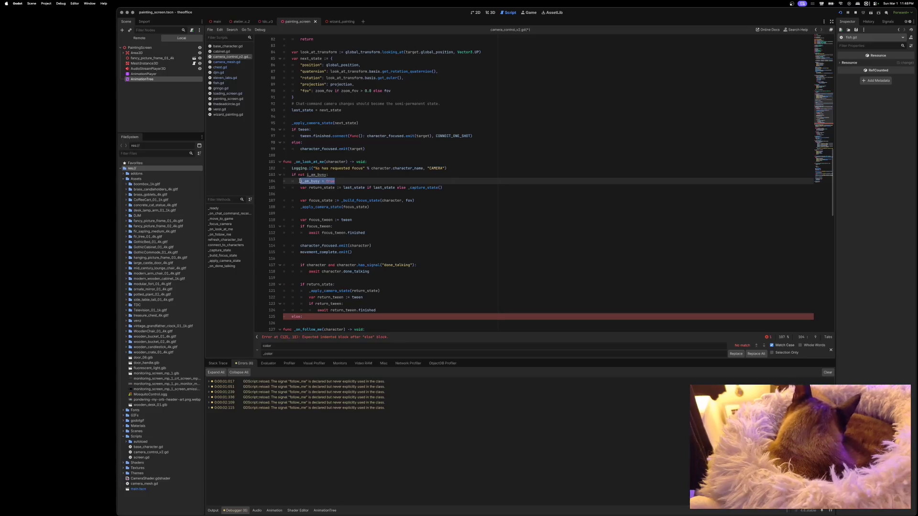
Add i_am_busy = false after the return-tween await and start focus_queue.append in the else body.
click(379, 310)
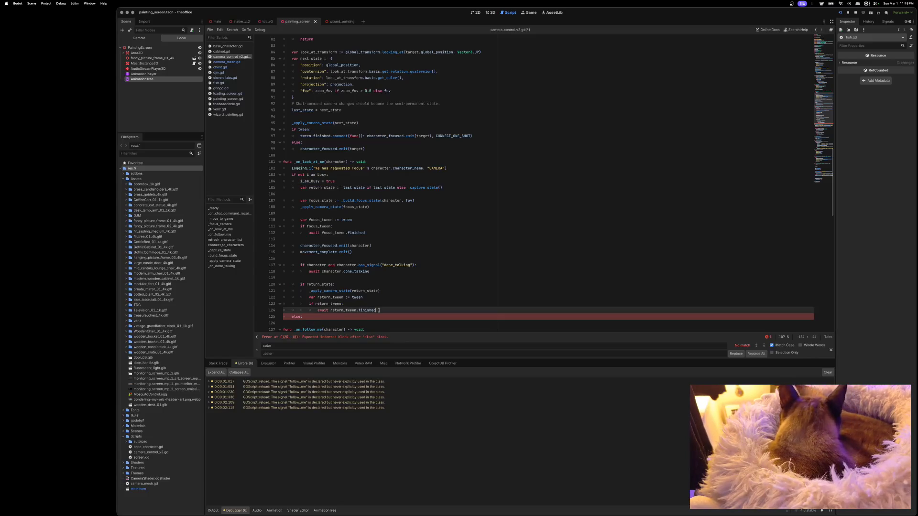
key(Return)
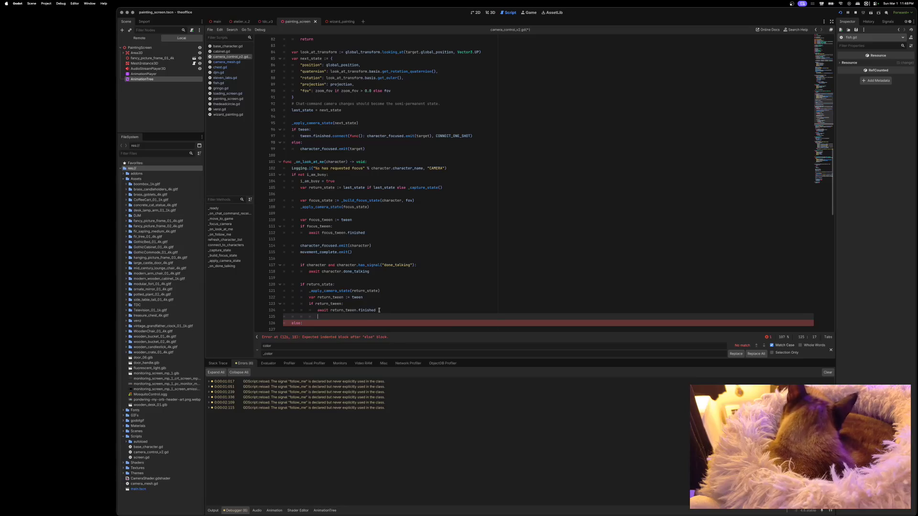
text(i_am_busy = true)
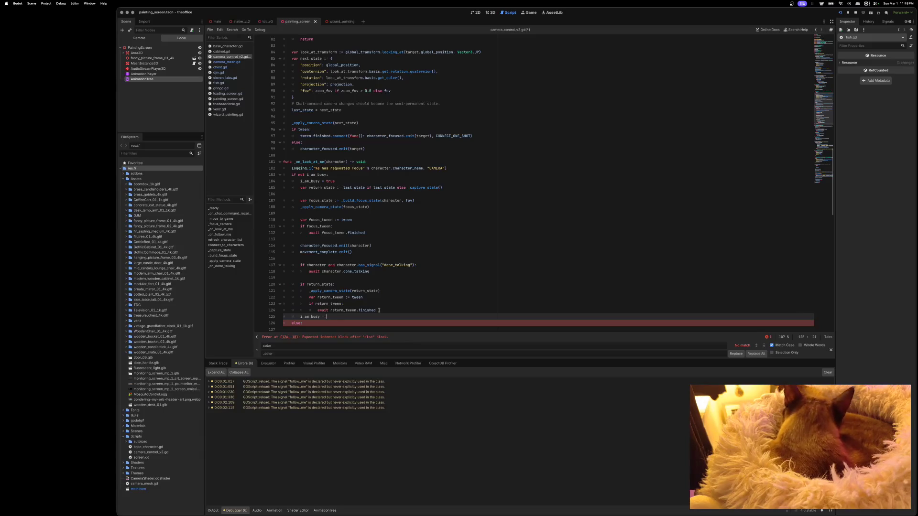
text(alse)
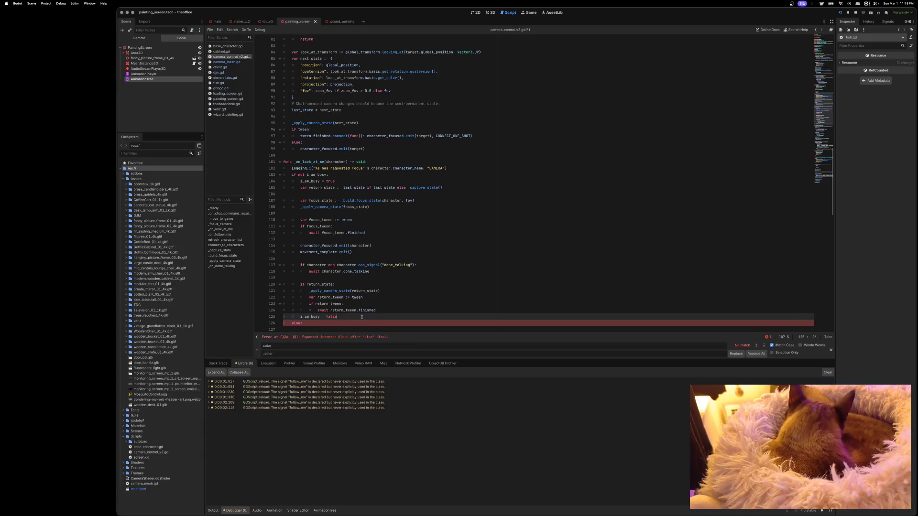
click(318, 320)
key(Return)
text(focu)
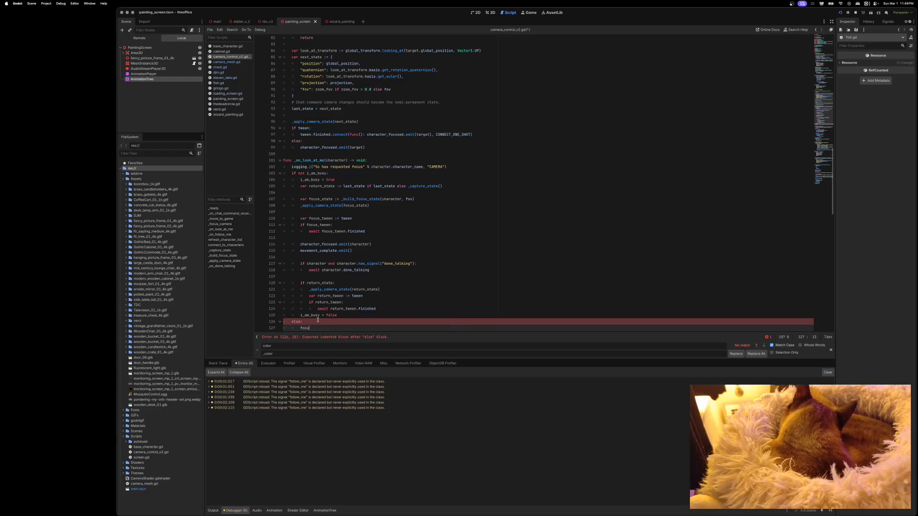
text(s_qu)
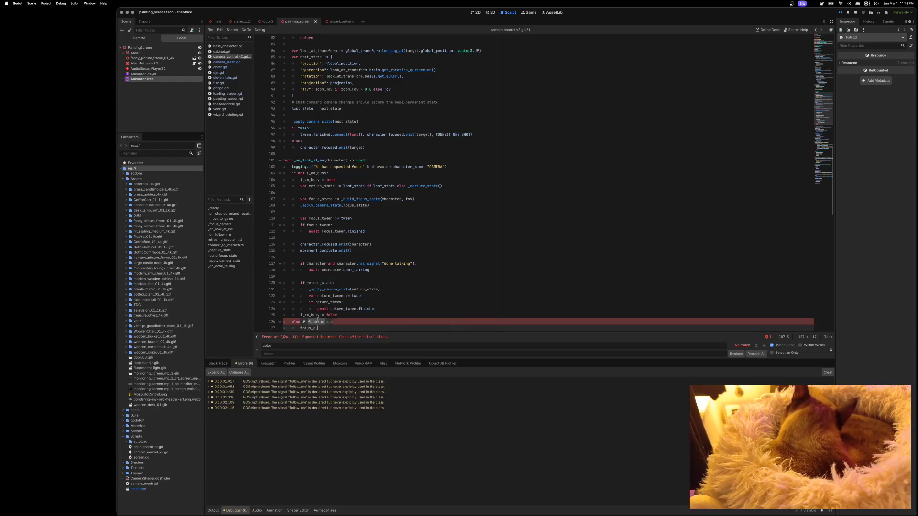
text(eue.)
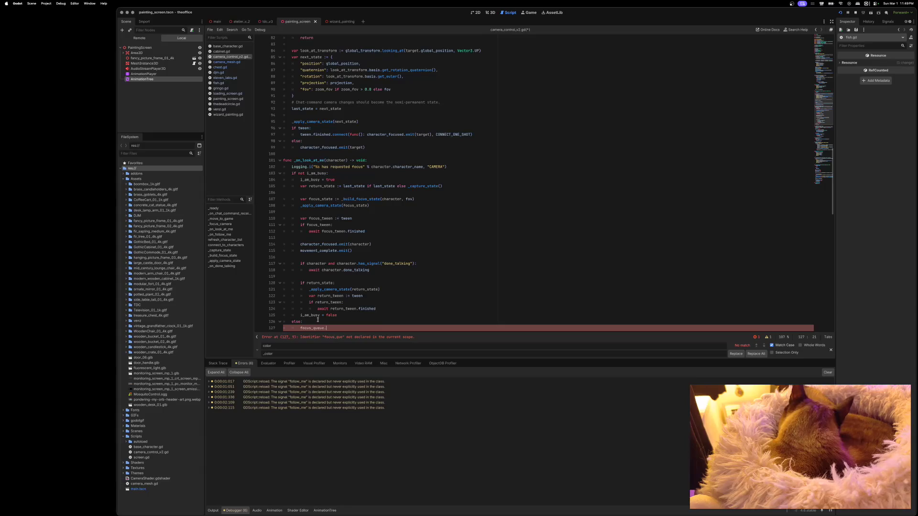
text(app)
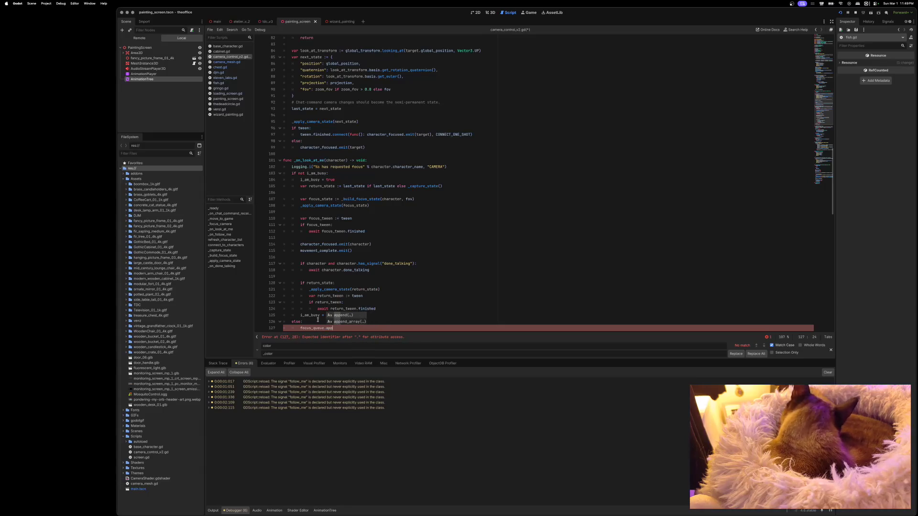
Complete focus_queue.append and add var new_entry = {"character": character} above it.
key(Return)
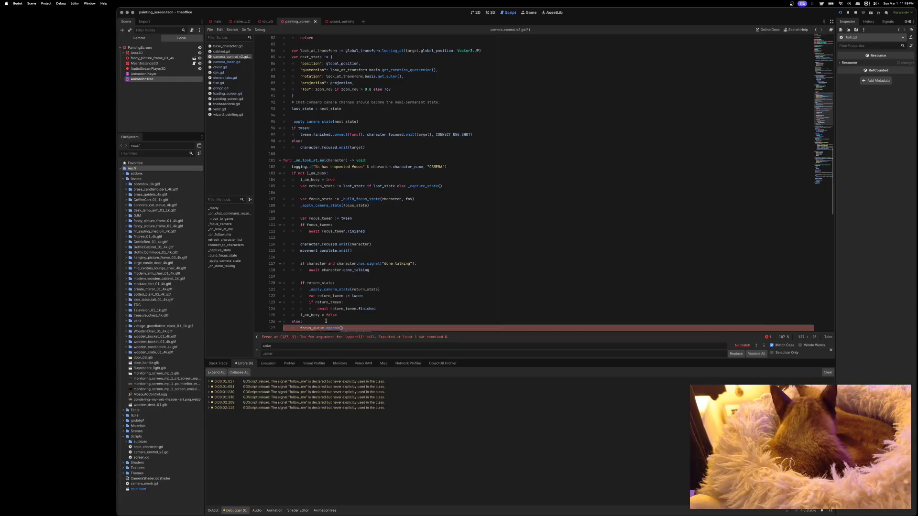
scroll(328, 313, down, 1)
click(314, 304)
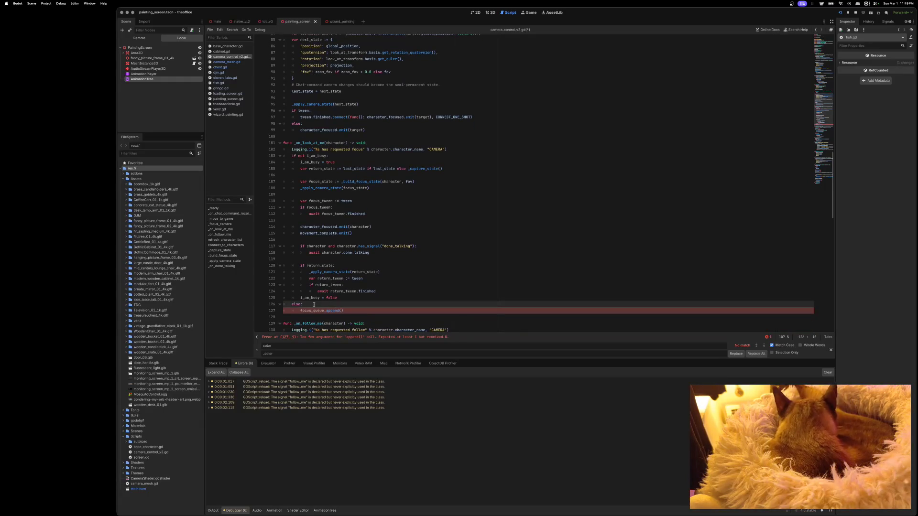
key(Return)
text(tem)
key(BackSpace)
key(BackSpace)
key(BackSpace)
text(var new_entry =)
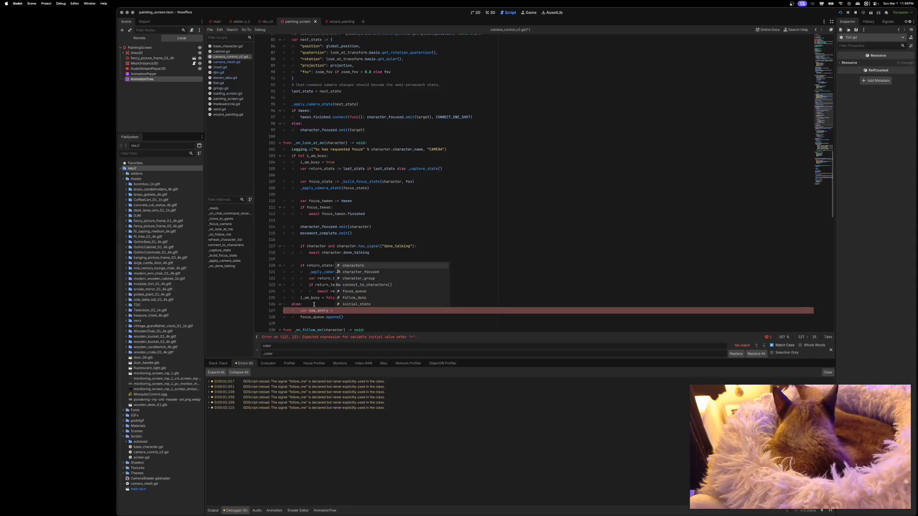
text({)
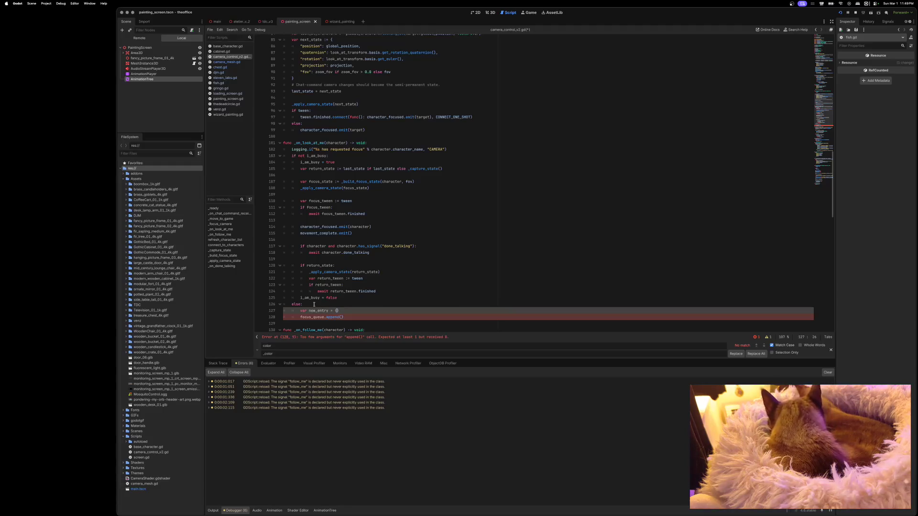
text("charac)
key(BackSpace)
key(BackSpace)
key(BackSpace)
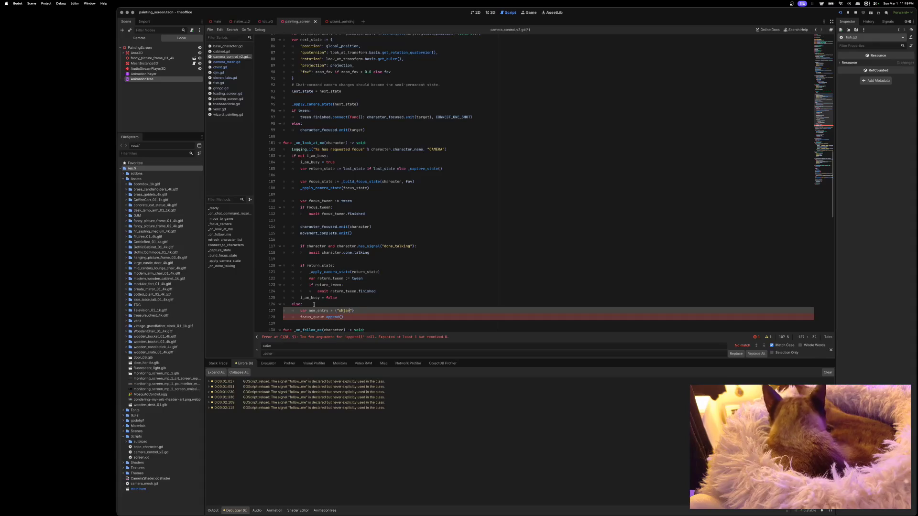
text(racter": )
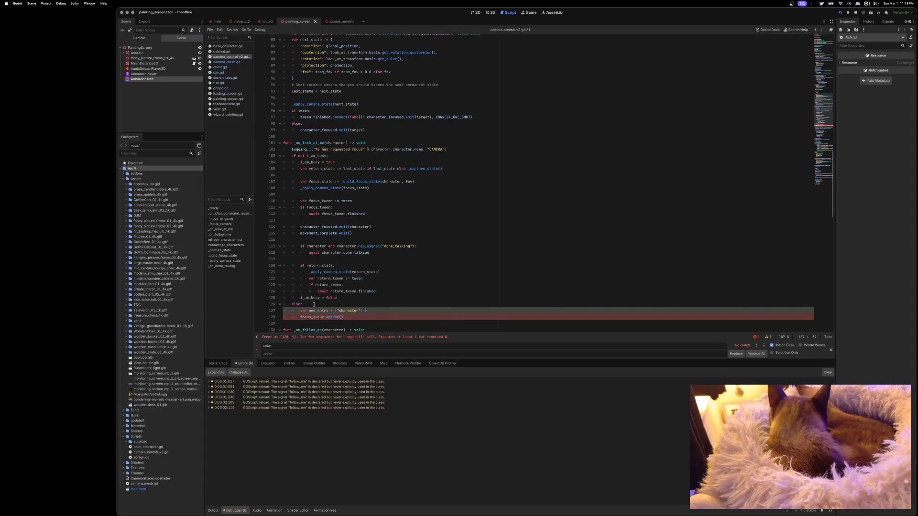
text(chja)
key(BackSpace)
key(BackSpace)
key(BackSpace)
text(aracter)
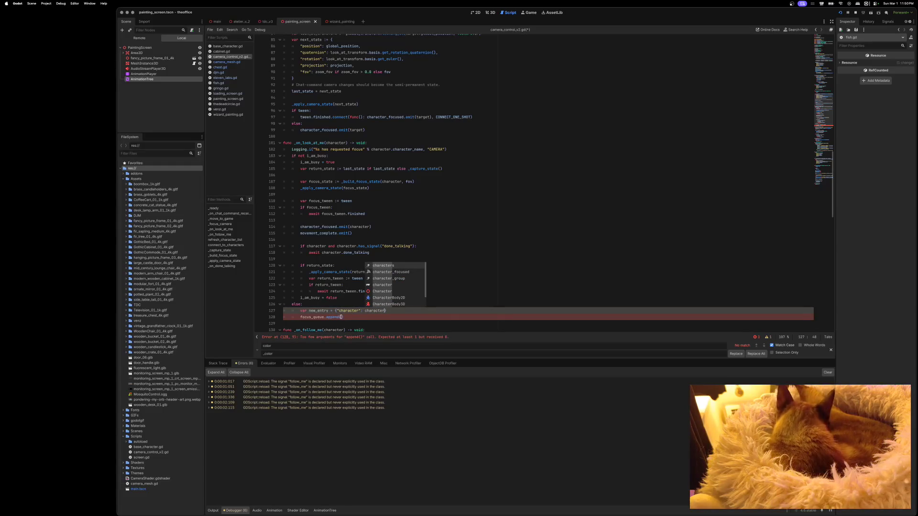
Pass new_entry as the argument to focus_queue.append.
click(341, 317)
text(new_entry)
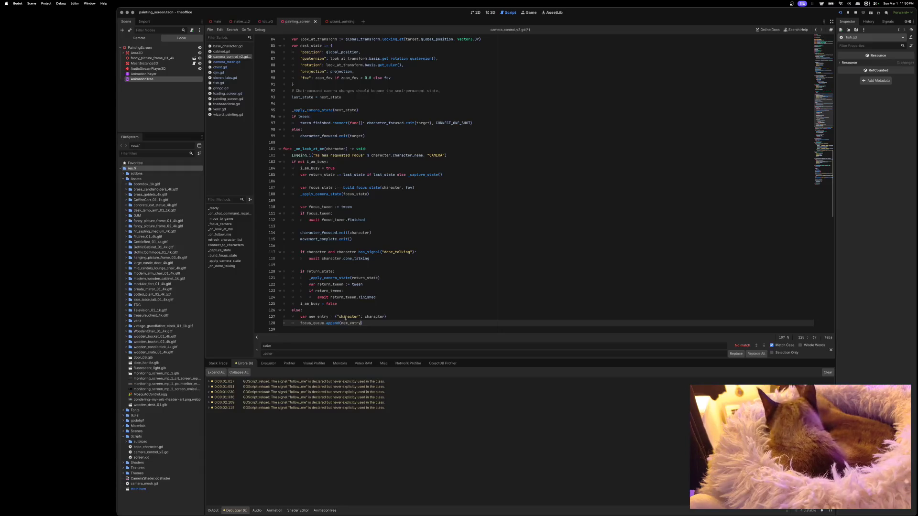
click(326, 162)
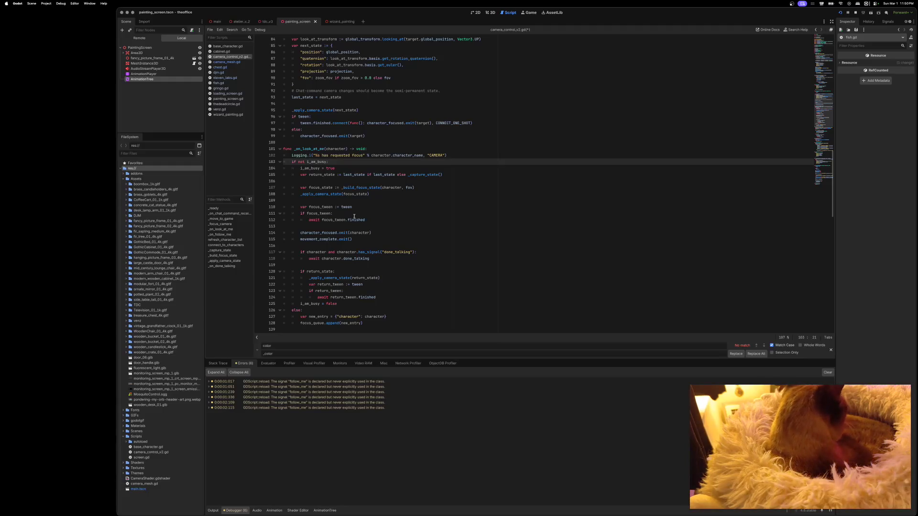
Switch back to the Godot editor so it flags camera_control_v2.gd as changed on disk.
mouse_move(354, 218)
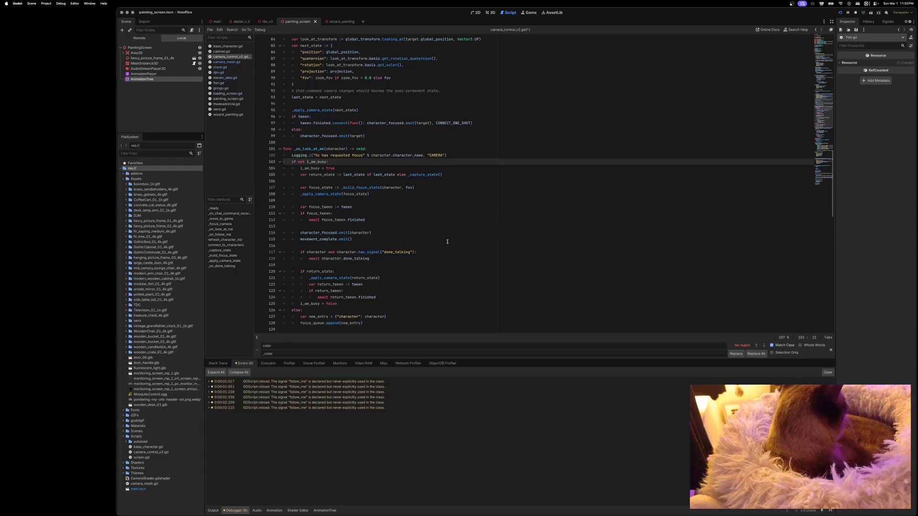
scroll(450, 242, up, 1)
scroll(449, 242, down, 2)
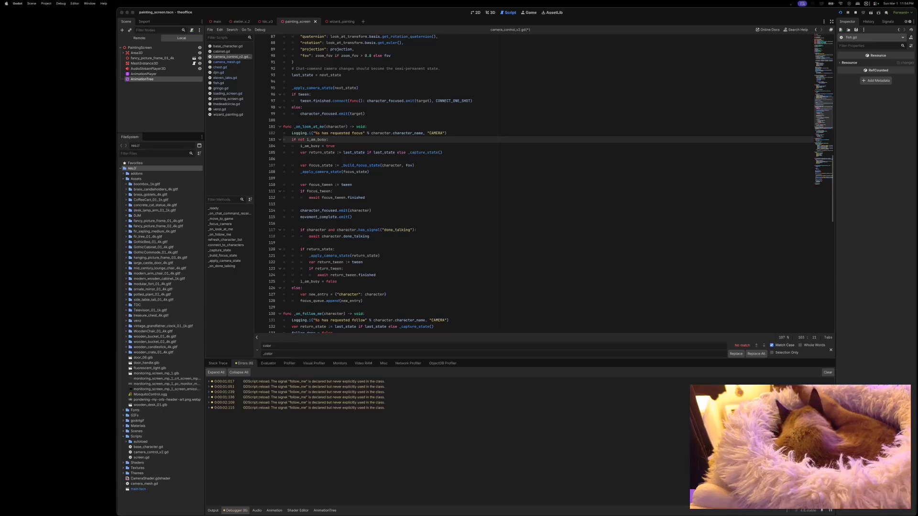
click(599, 155)
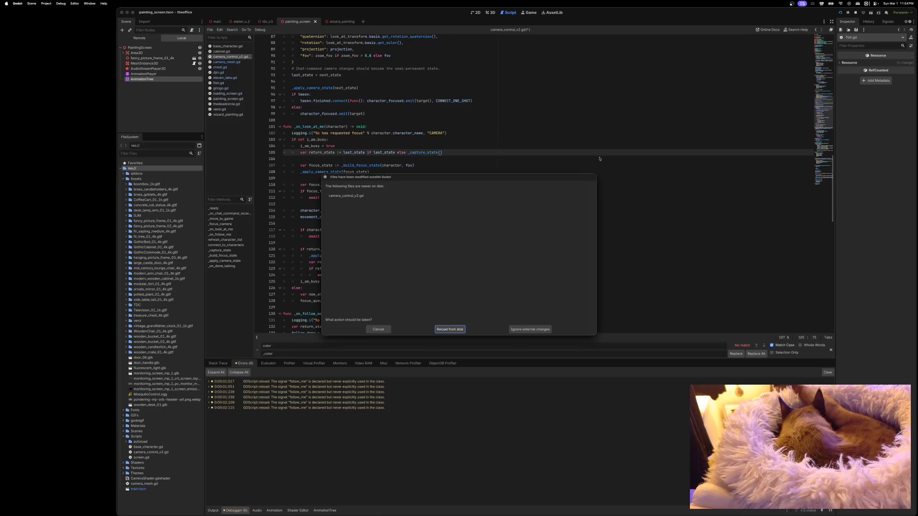
Reload camera_control_v2.gd from disk and return to the atelier_v_2 scene.
click(449, 329)
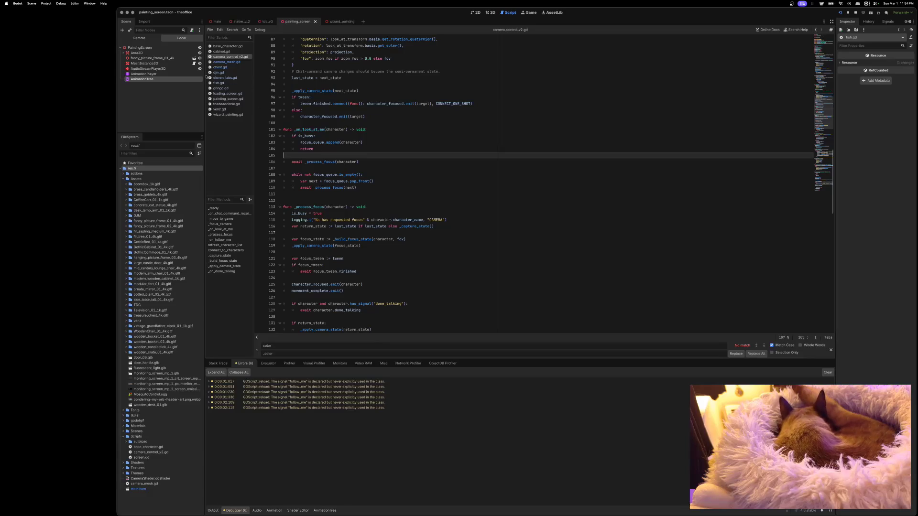
click(241, 21)
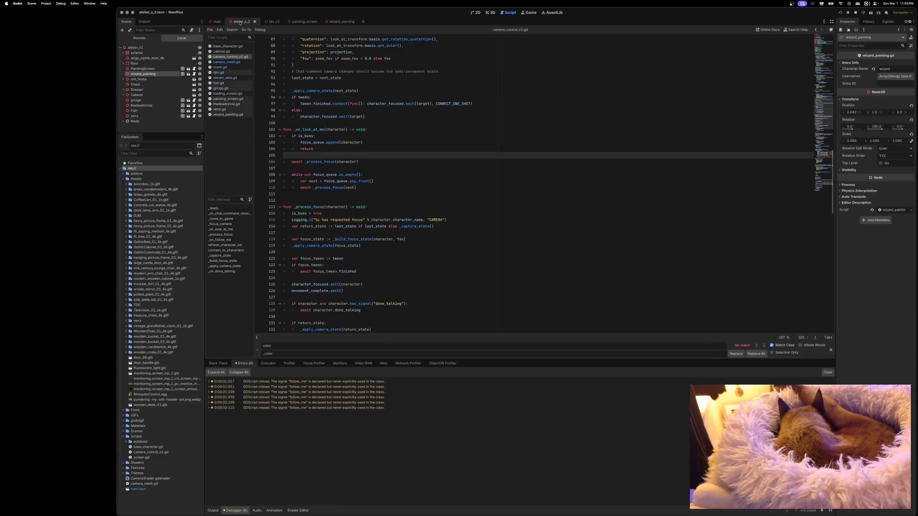
Add a new username to the venz node's Usernames list and save the scene.
click(153, 115)
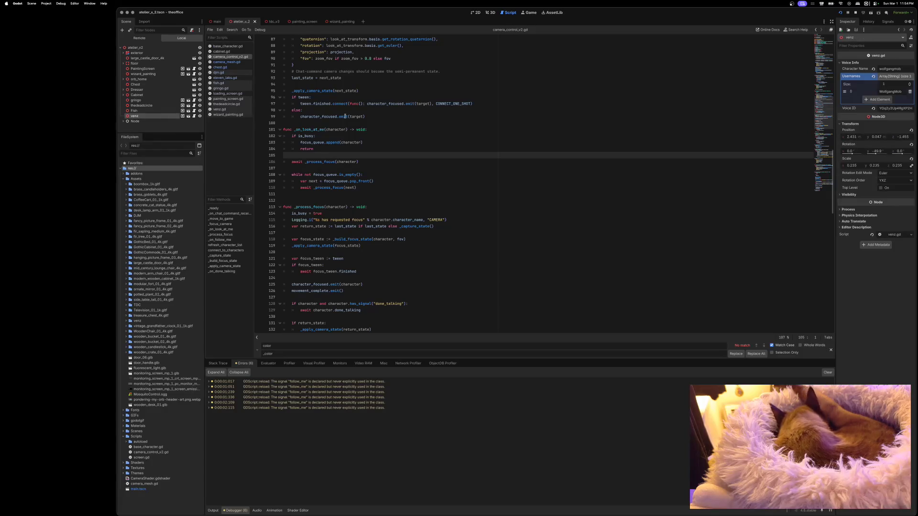
click(881, 99)
text(rogin)
key(Return)
key(ctrl+s)
Add a third Usernames entry to thedeadcircle, save, select gringo, and launch the game.
click(154, 106)
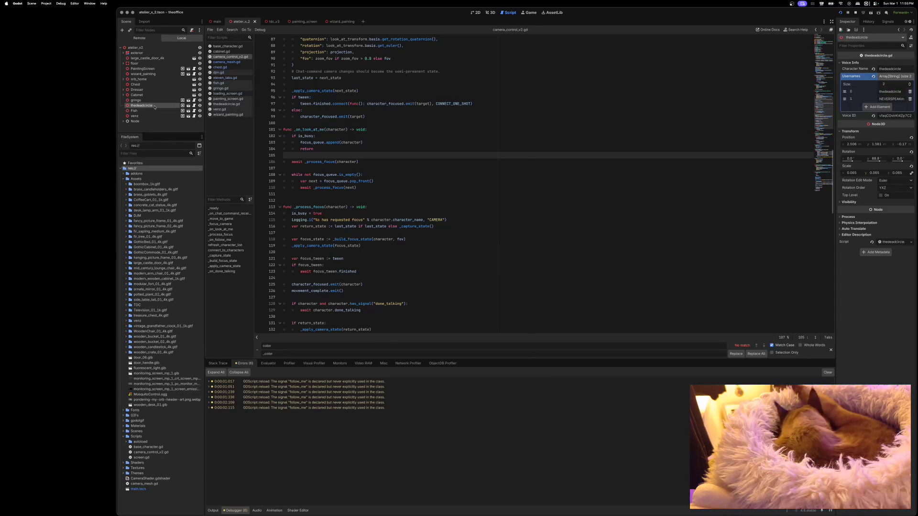
click(887, 107)
click(889, 106)
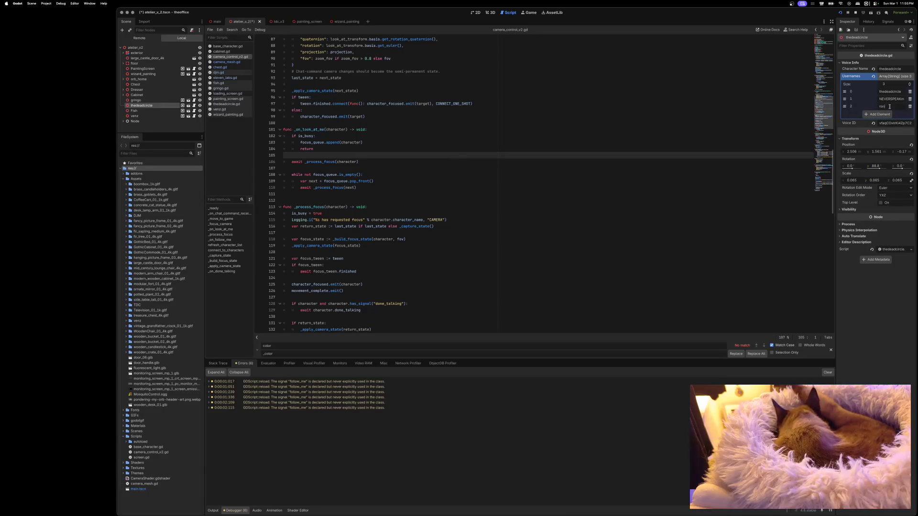
key(ctrl+s)
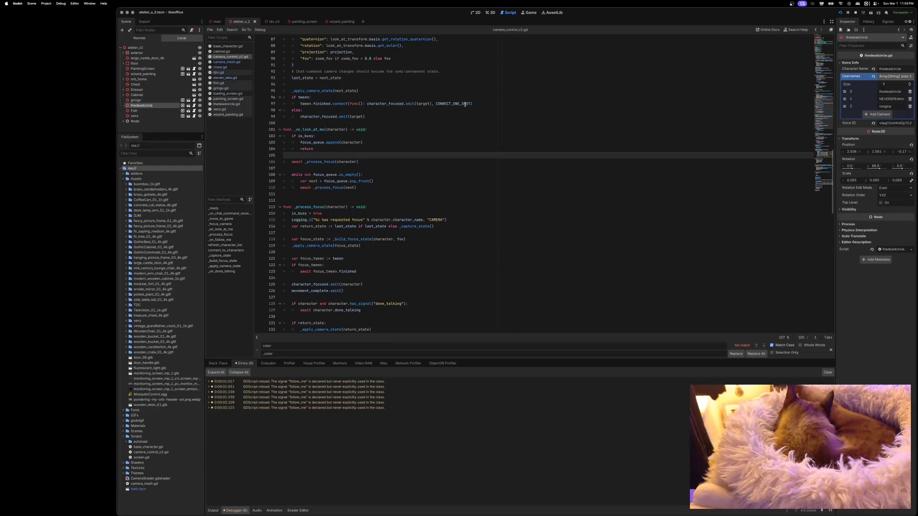
click(152, 101)
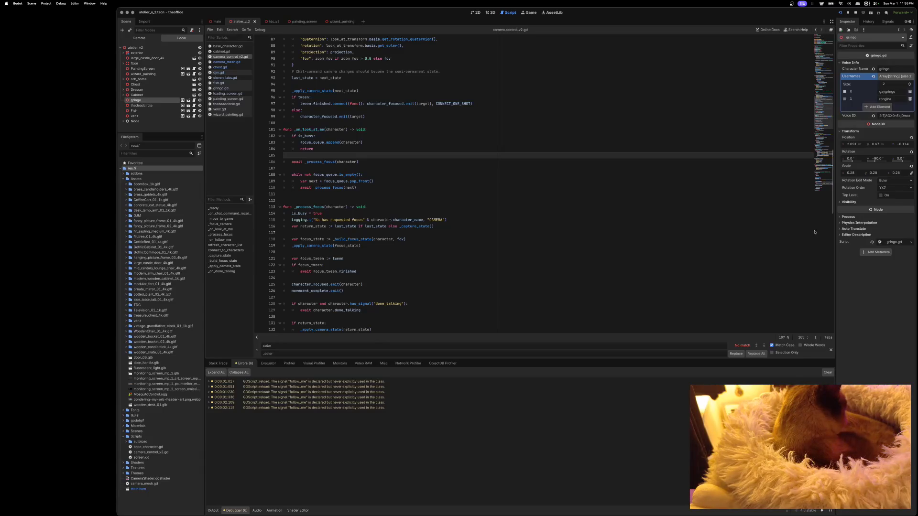
key(super+b)
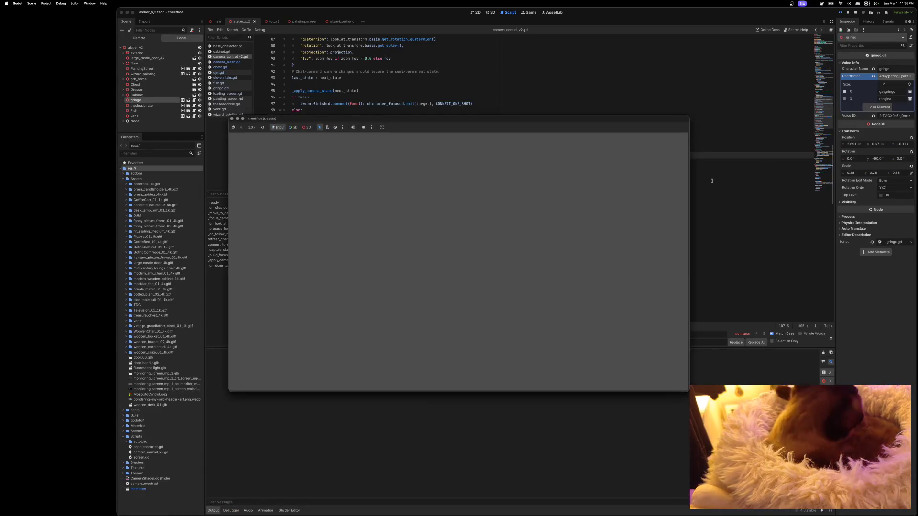
Move the game window into view, test the camera, then stop the running game.
mouse_move(545, 122)
mouse_down()
mouse_move(551, 98)
mouse_move(565, 90)
mouse_up()
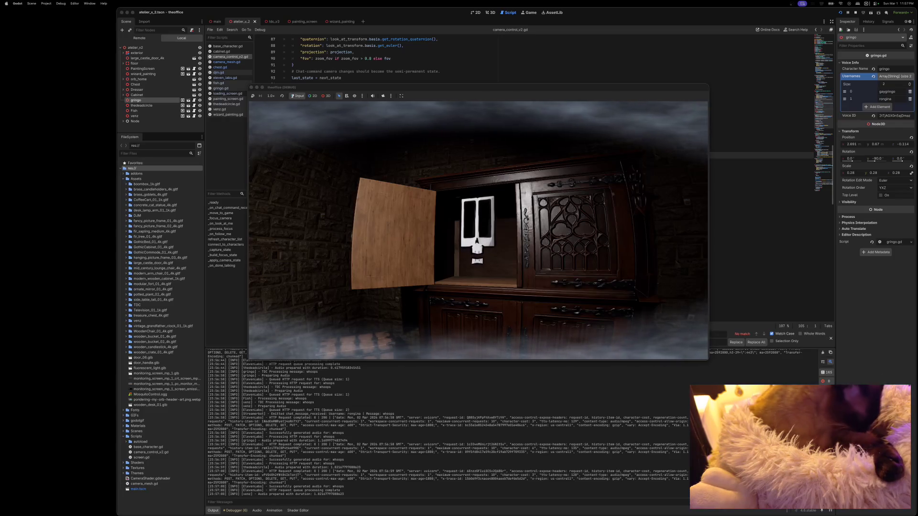
click(250, 87)
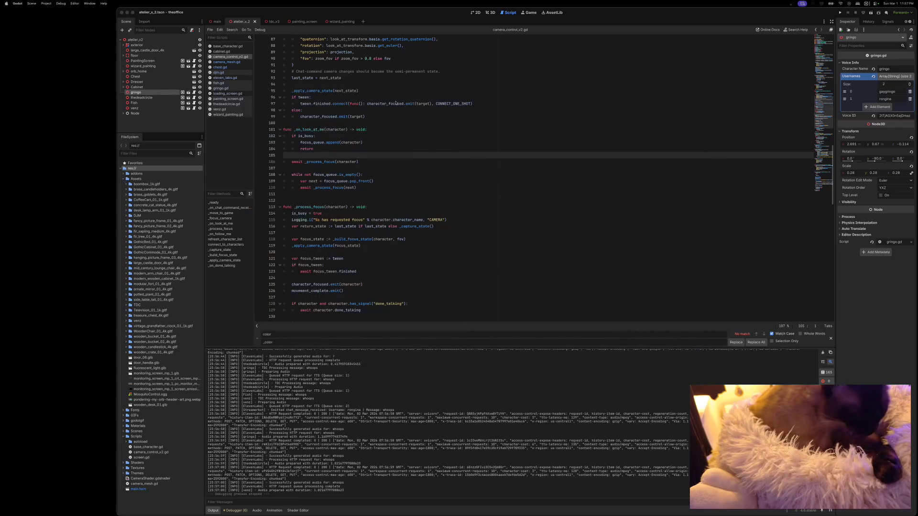
Delete the extra blank line above func _process_focus and review the updated script.
scroll(401, 158, up, 1)
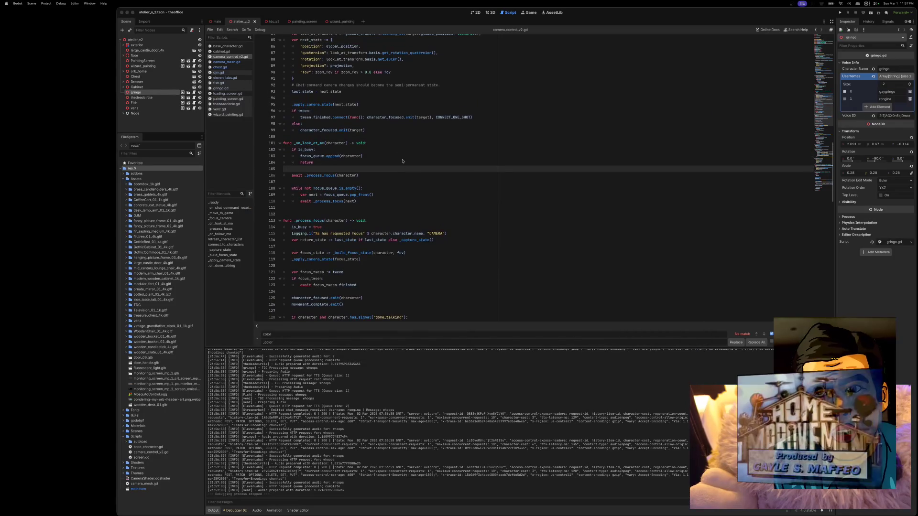
click(326, 213)
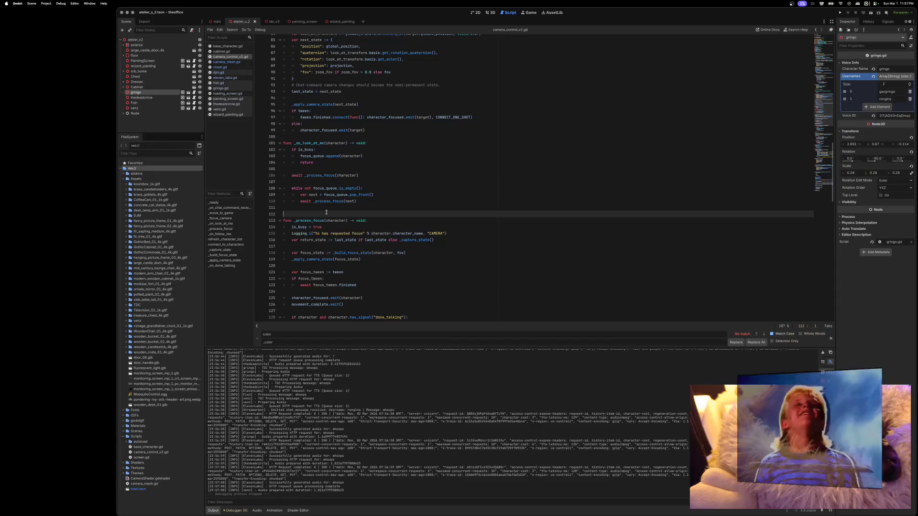
key(BackSpace)
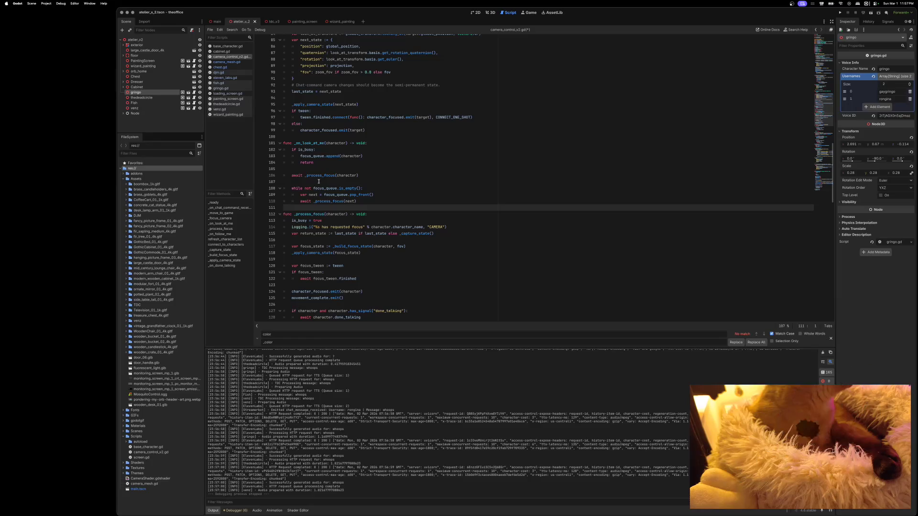
scroll(382, 208, down, 2)
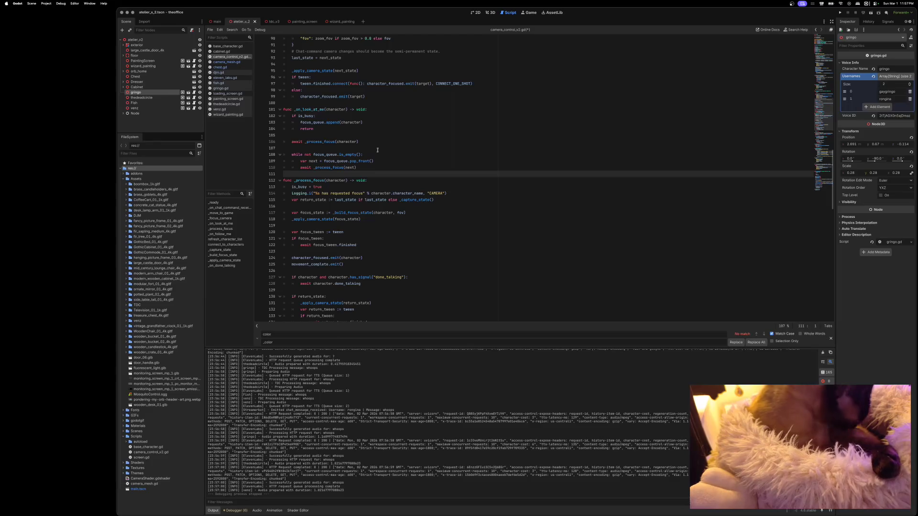
scroll(418, 193, up, 6)
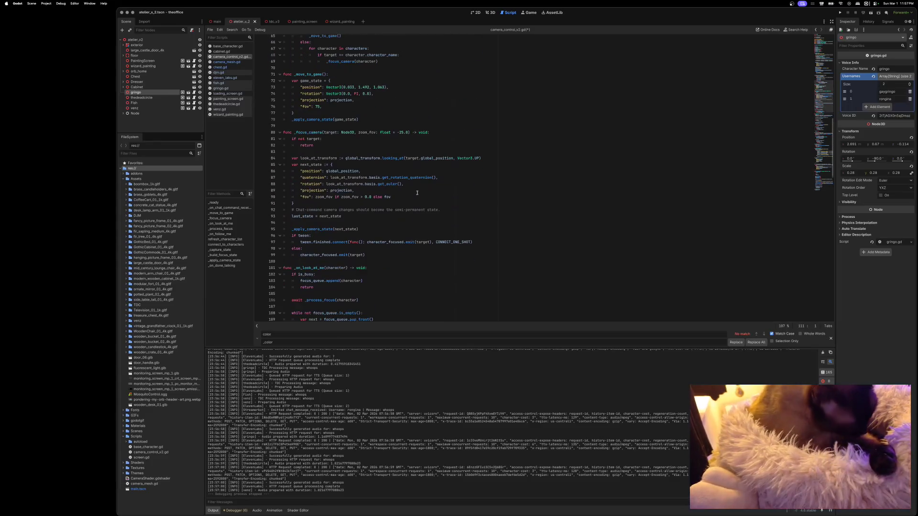
scroll(418, 192, down, 10)
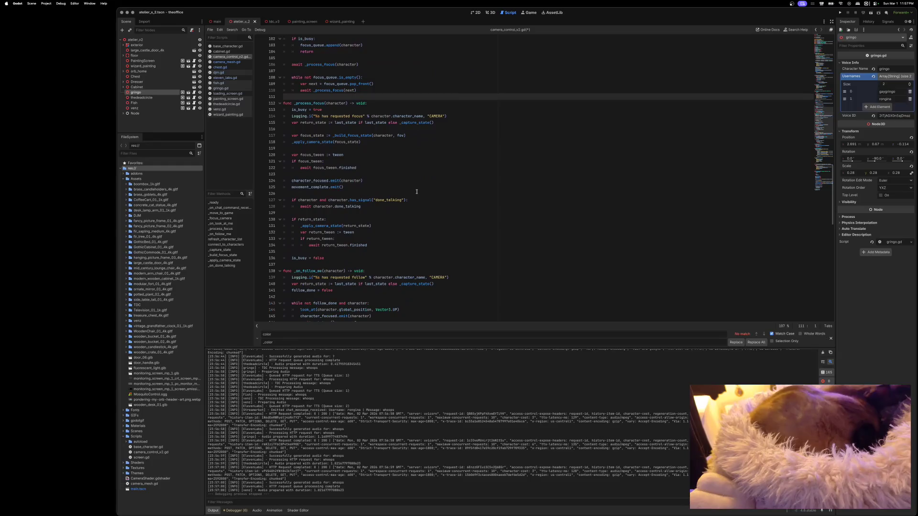
scroll(417, 190, down, 4)
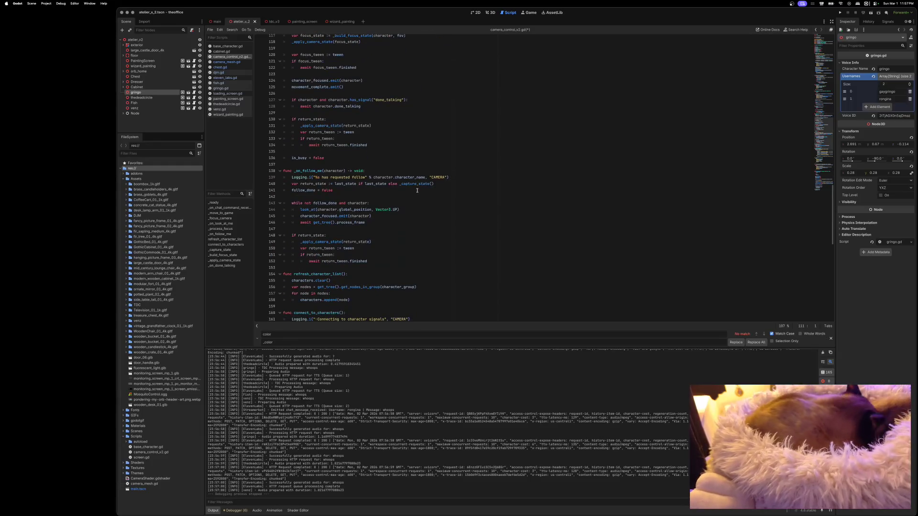
scroll(416, 190, down, 7)
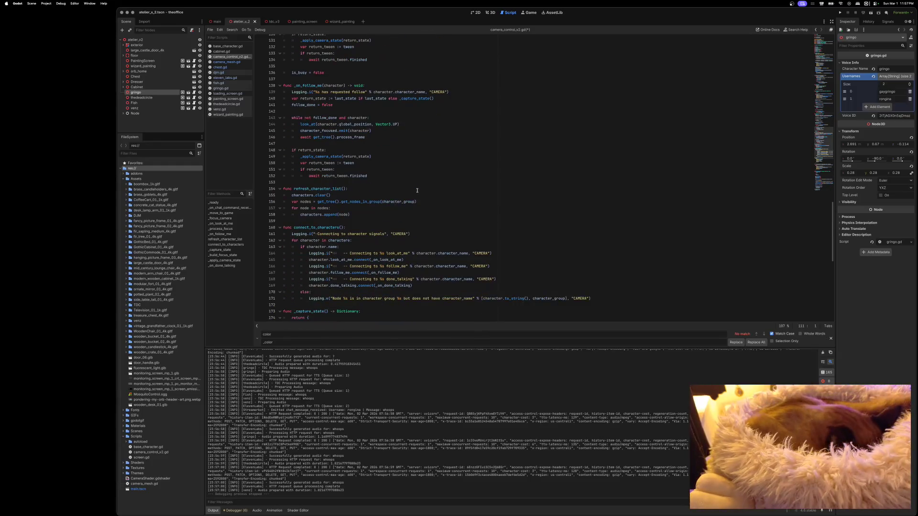
scroll(416, 190, up, 8)
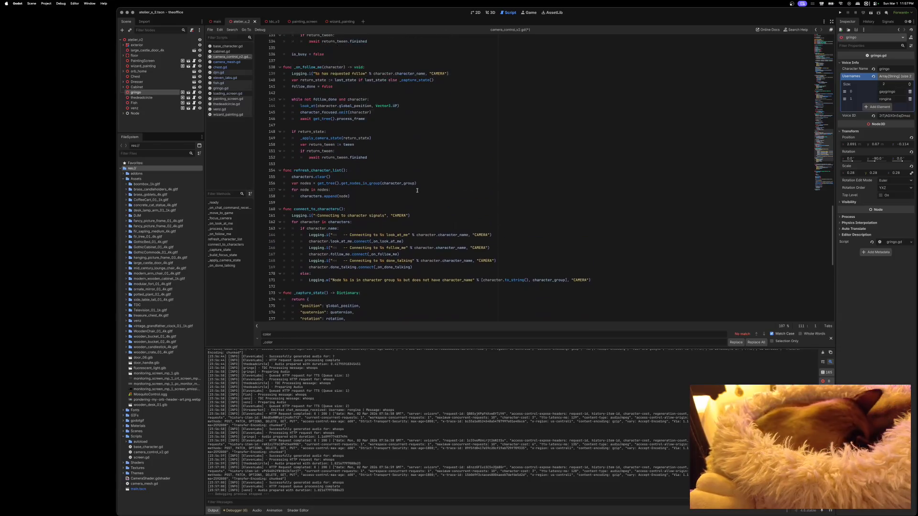
scroll(416, 190, up, 11)
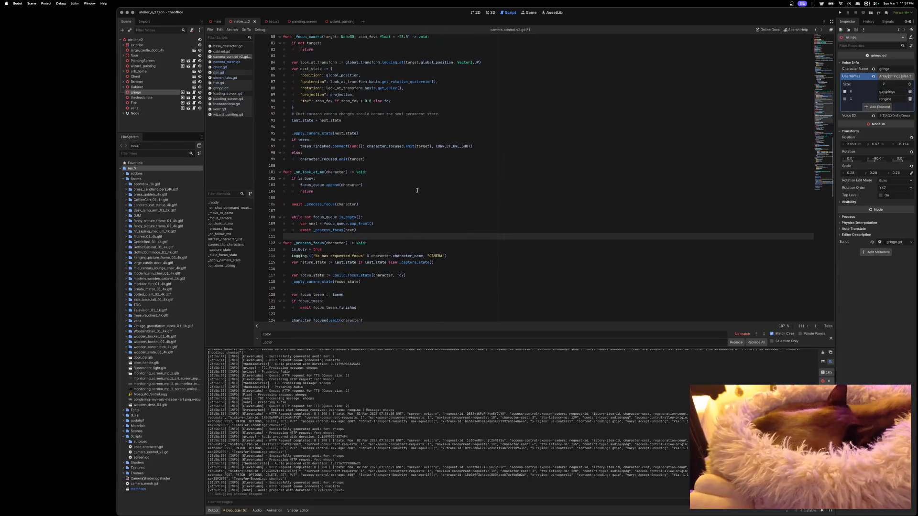
scroll(417, 191, up, 2)
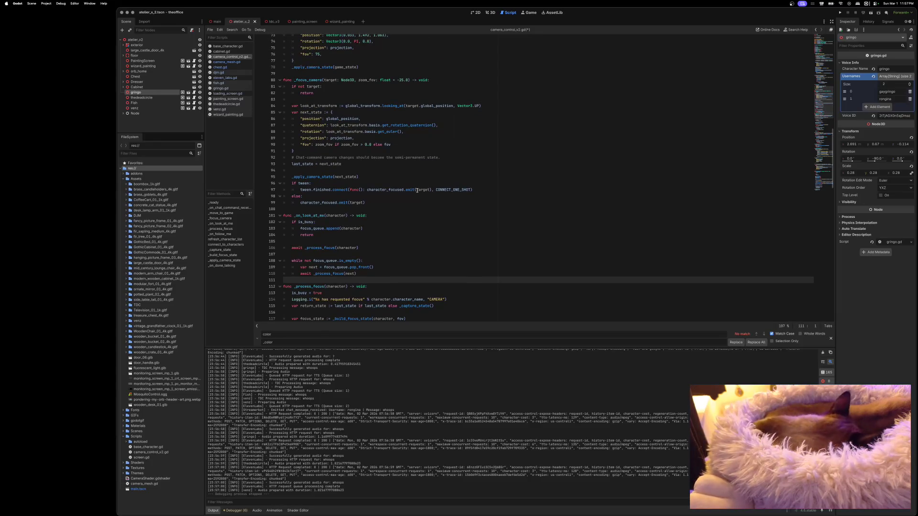
scroll(411, 199, down, 1)
click(311, 237)
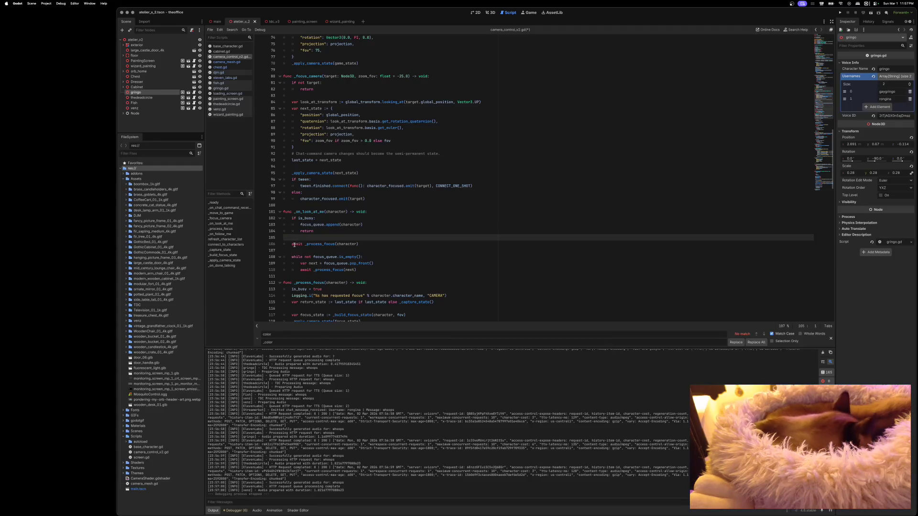
scroll(312, 244, down, 8)
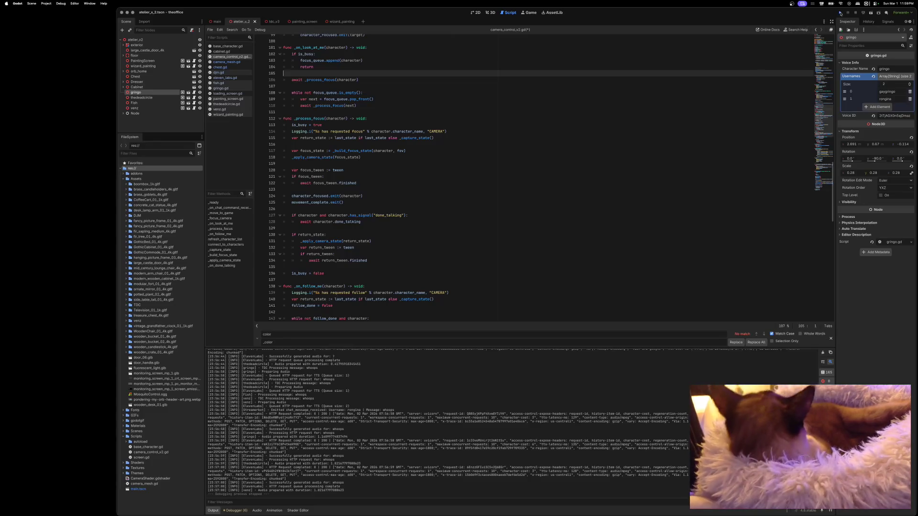
Run the project again to test the focus_queue camera behaviour.
click(840, 12)
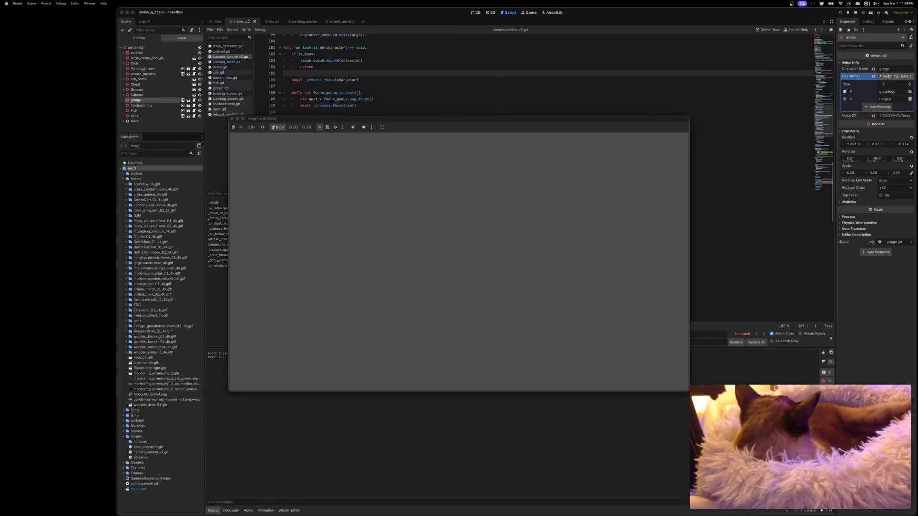
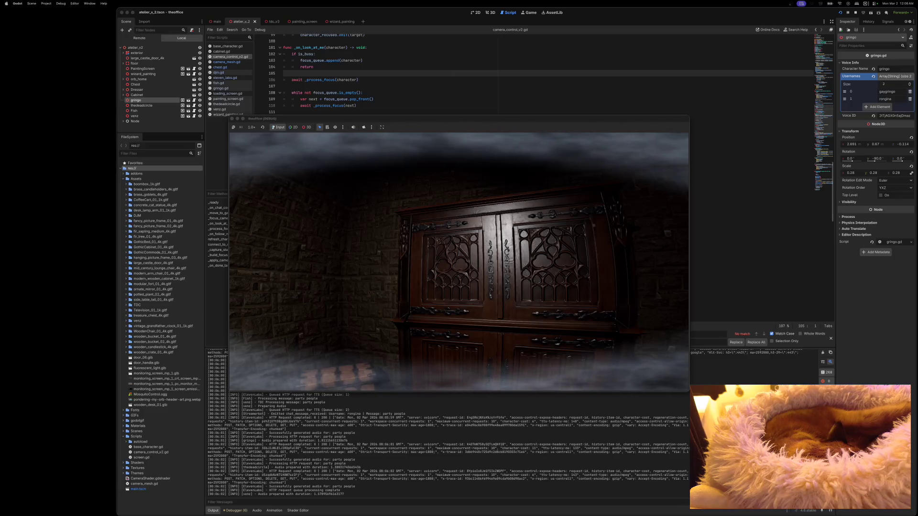
Stop the game, relaunch it for a fresh debug run, then stop it again.
click(231, 118)
click(840, 13)
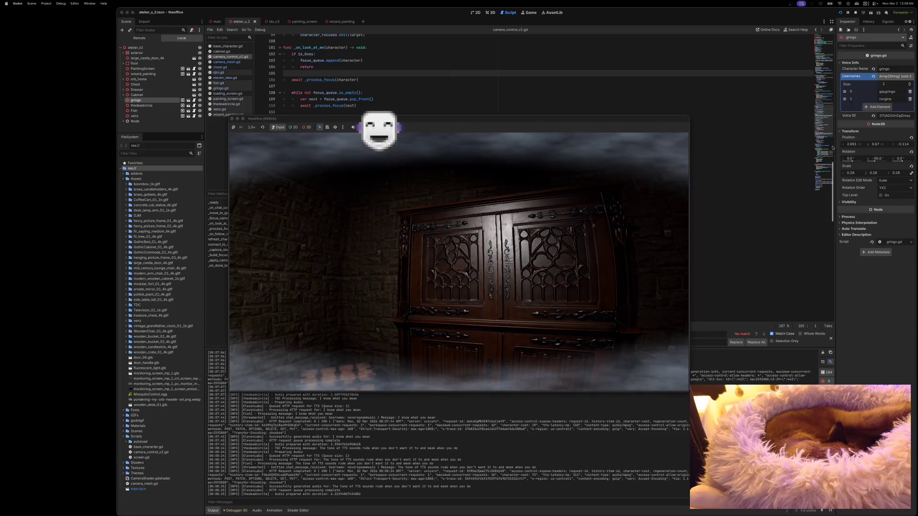
click(232, 119)
Launch the game once more to test it, then stop the run.
click(840, 12)
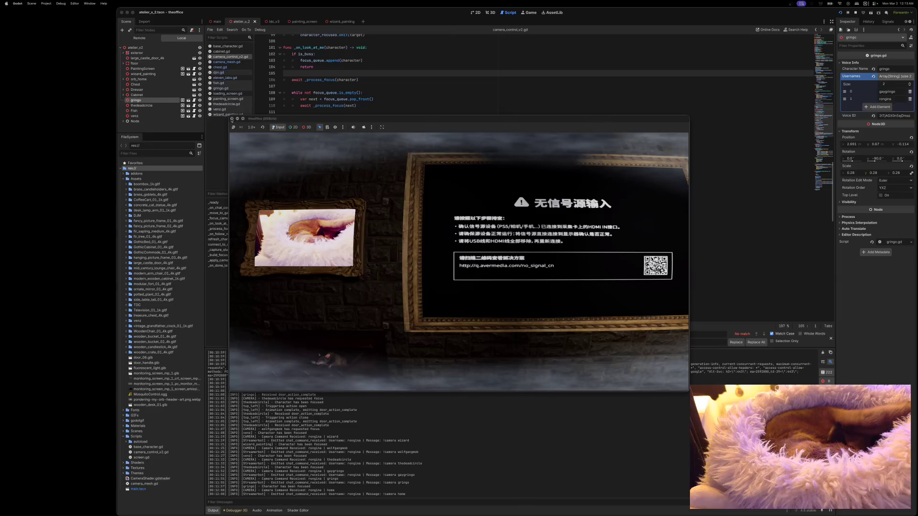
click(232, 118)
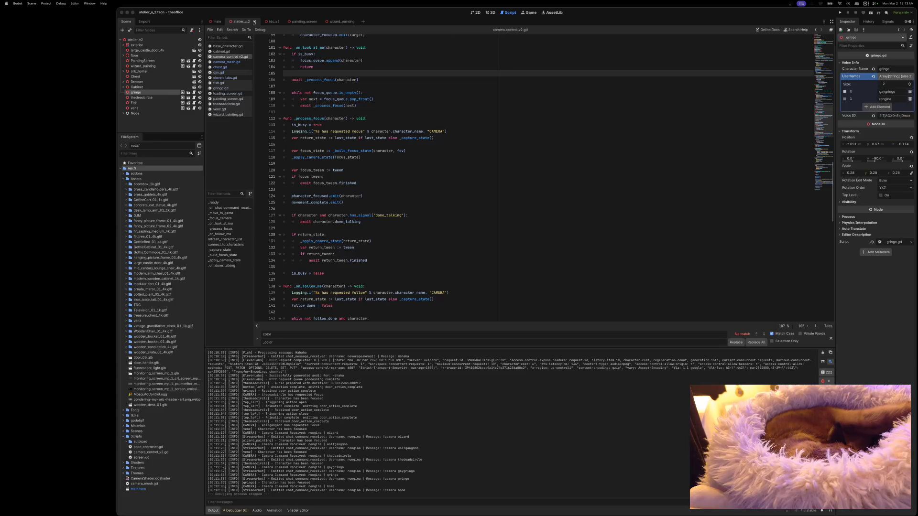
Close the atelier_v_2, tdc_v3, painting_screen and wizard_painting tabs, then cut StreamscapeCamera from main.
click(254, 22)
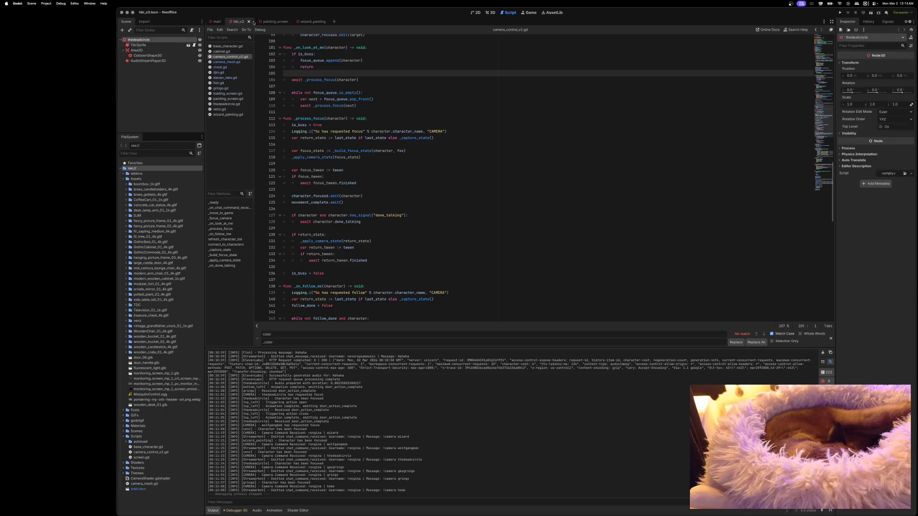
click(248, 22)
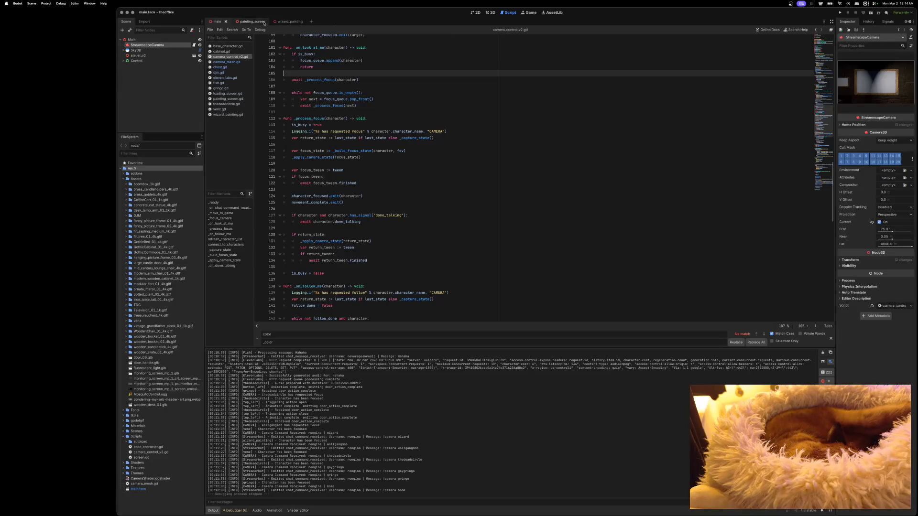
click(254, 22)
click(263, 22)
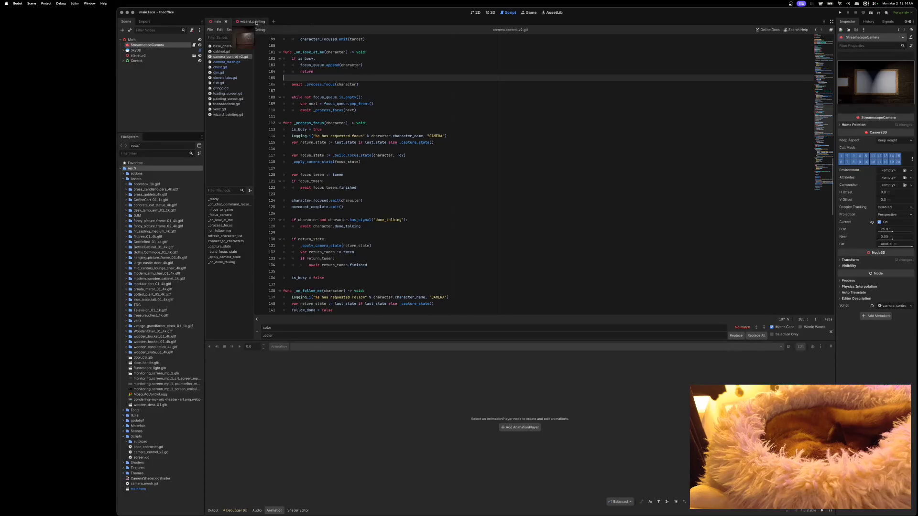
click(263, 21)
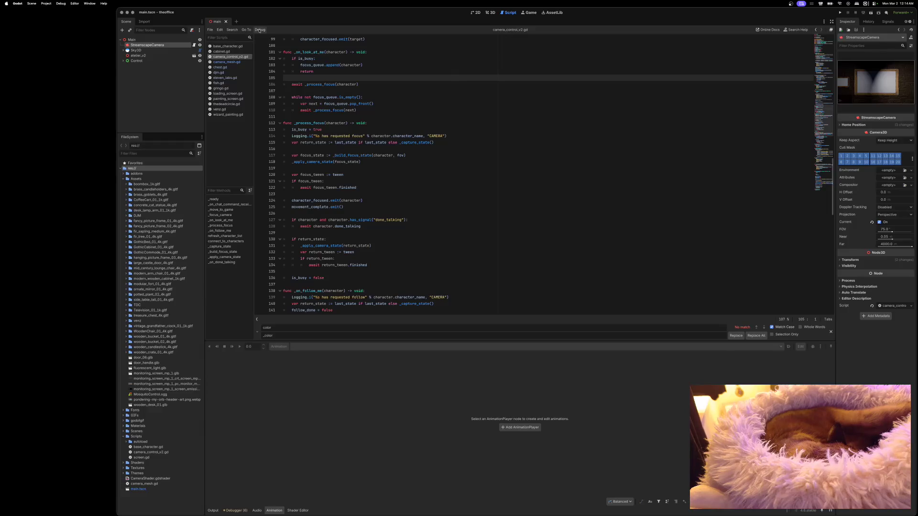
right_click(145, 46)
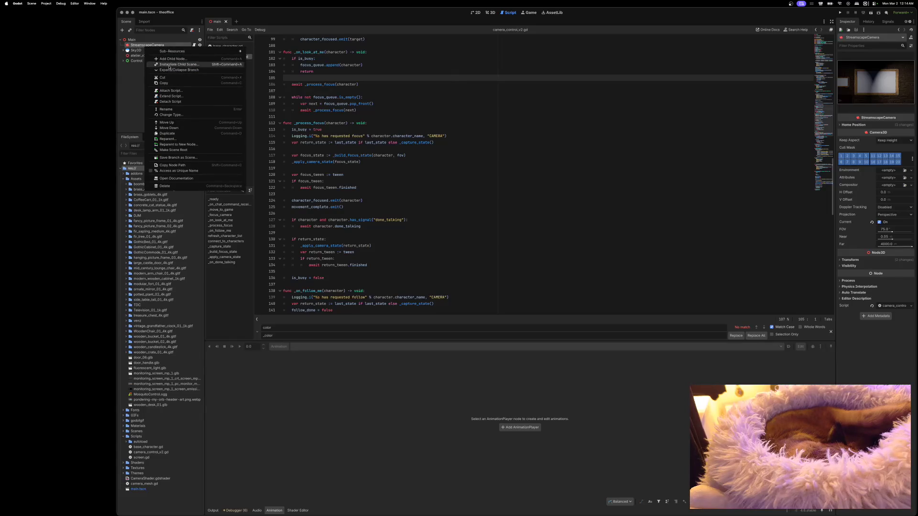
click(163, 78)
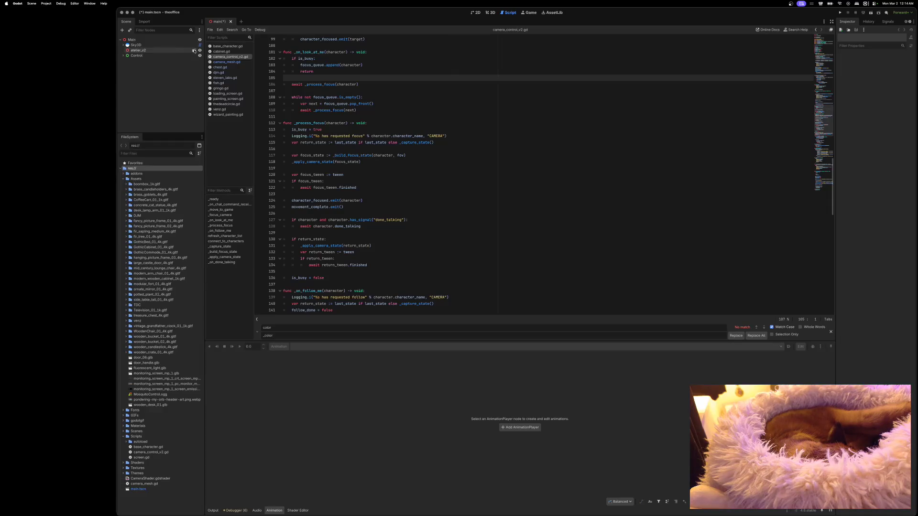
Open atelier_v2 and paste StreamscapeCamera under its root node.
click(194, 50)
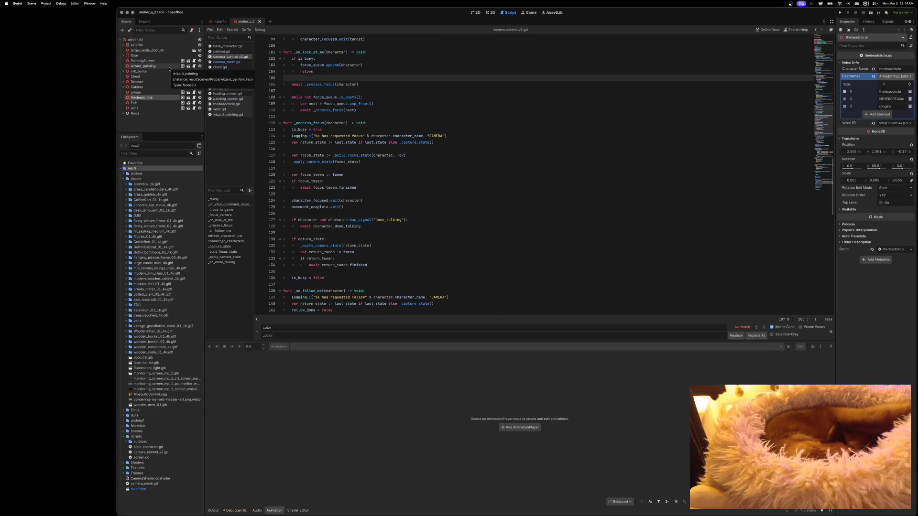
right_click(156, 41)
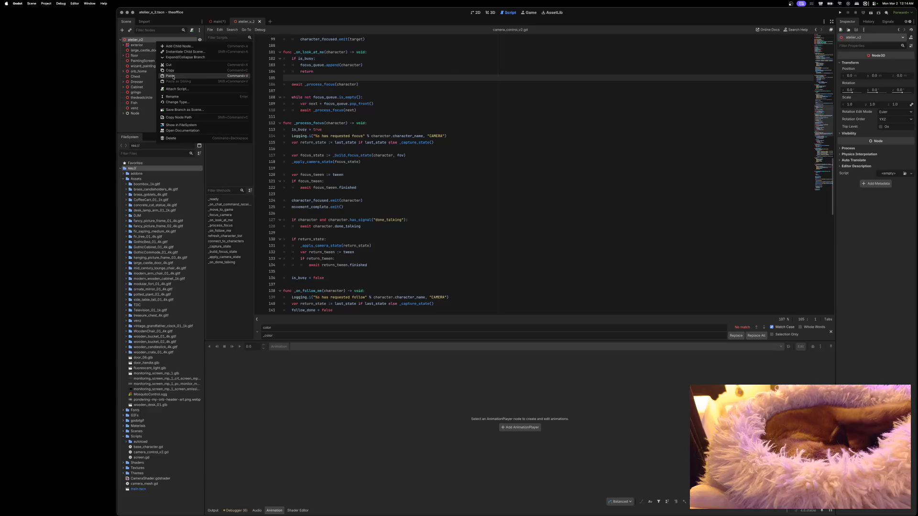
click(178, 76)
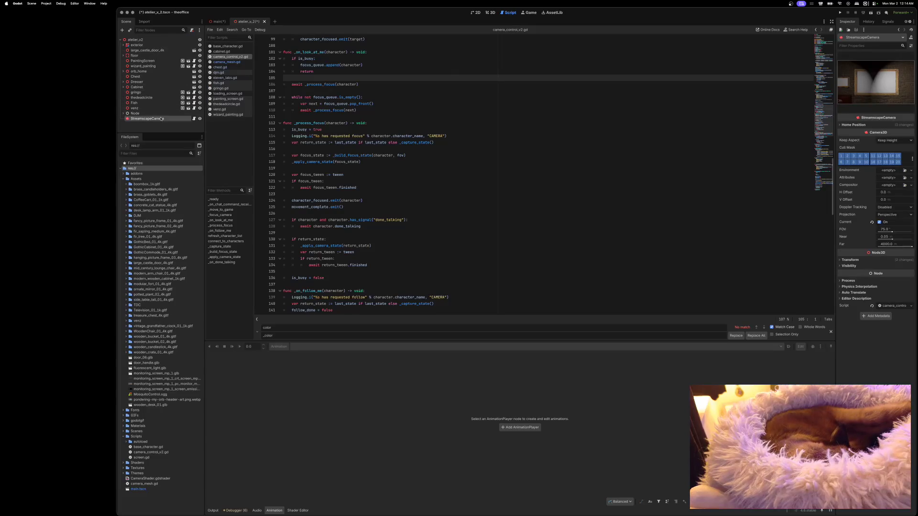
Nest StreamscapeCamera under the exterior node and collapse the scene tree.
drag(166, 118, 160, 44)
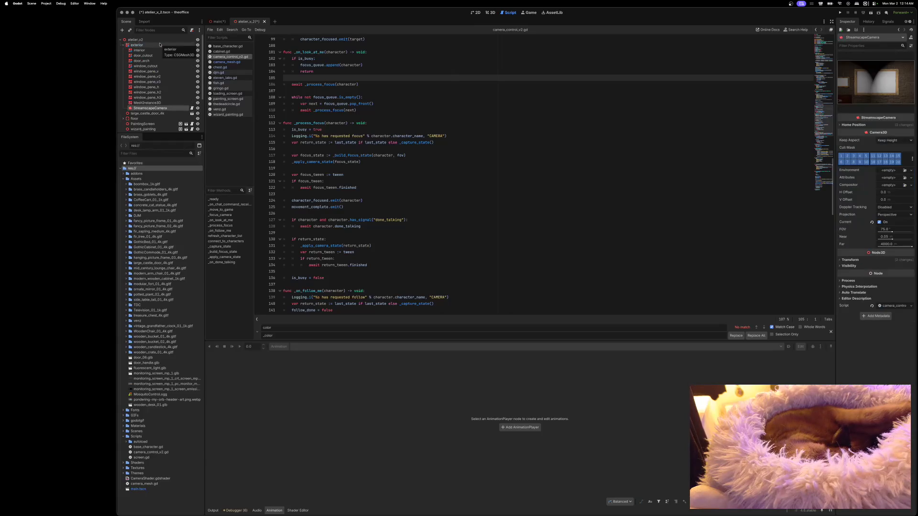
drag(150, 108, 150, 42)
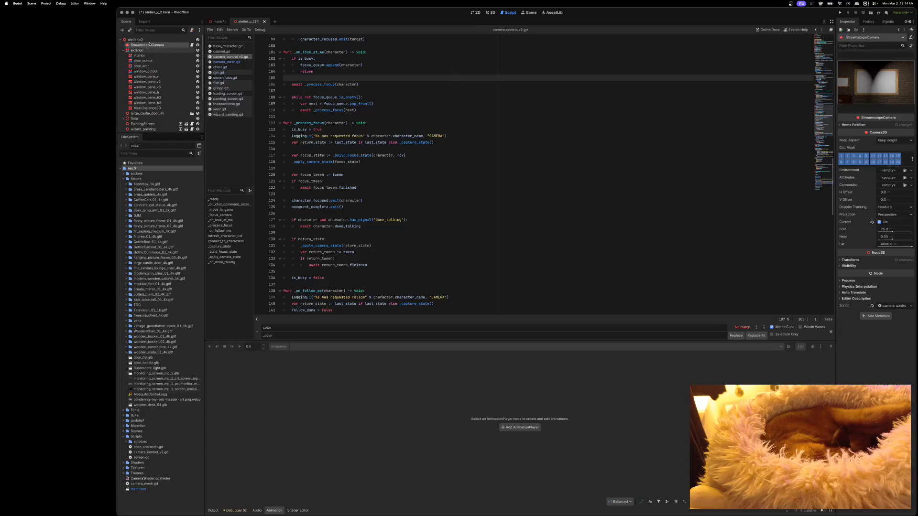
click(124, 50)
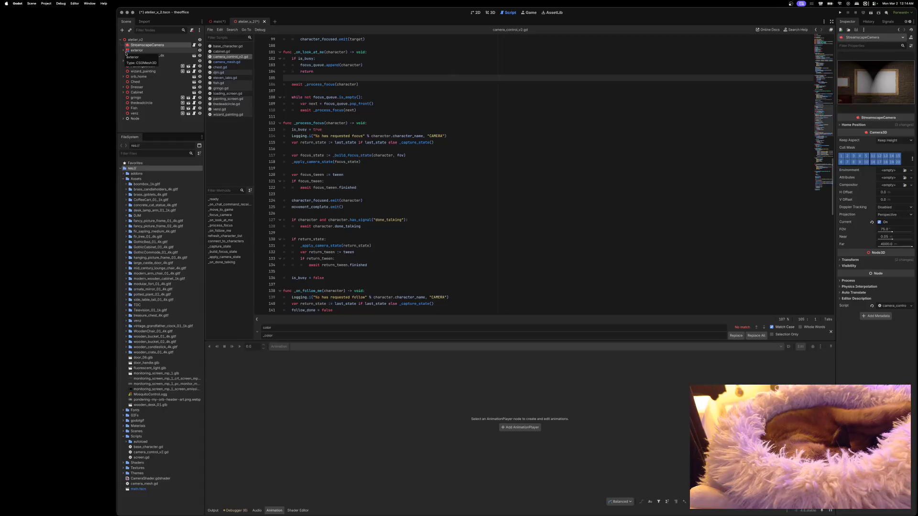
drag(144, 45, 139, 50)
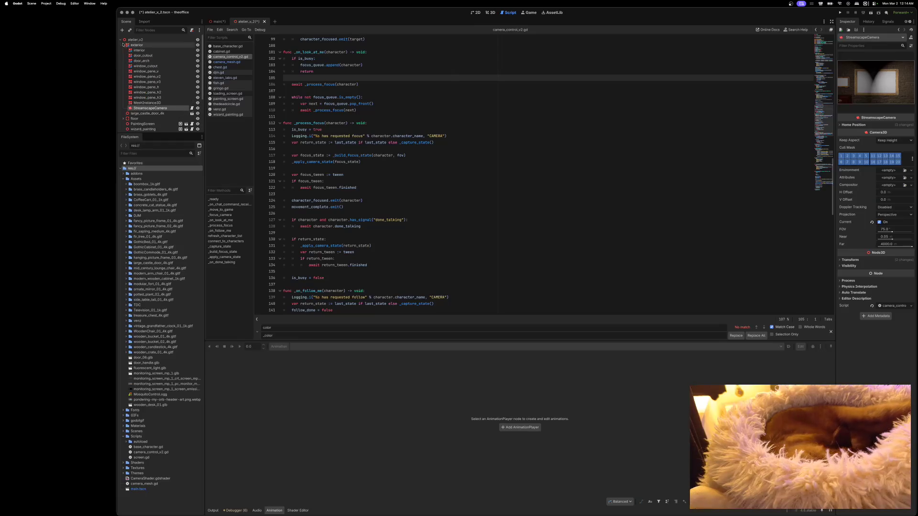
click(120, 40)
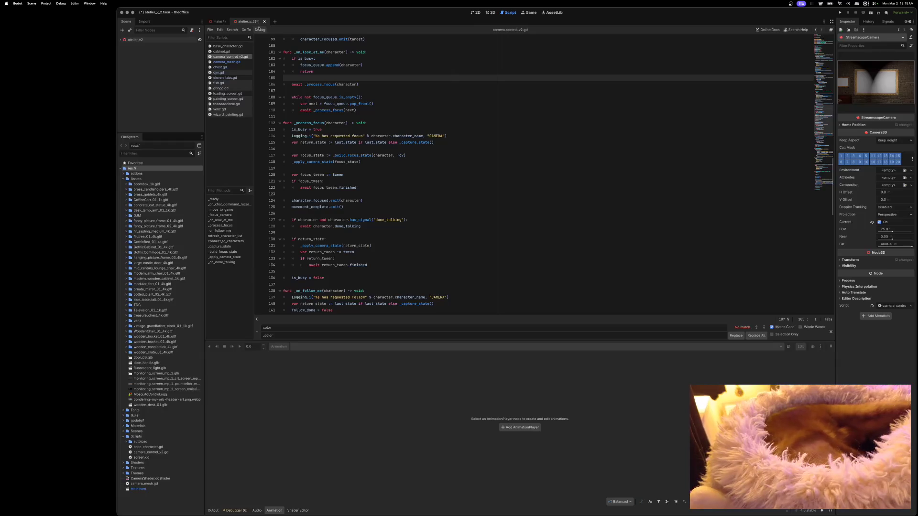
Save atelier_v2 and create a new scene with a 3D root node.
key(ctrl+s)
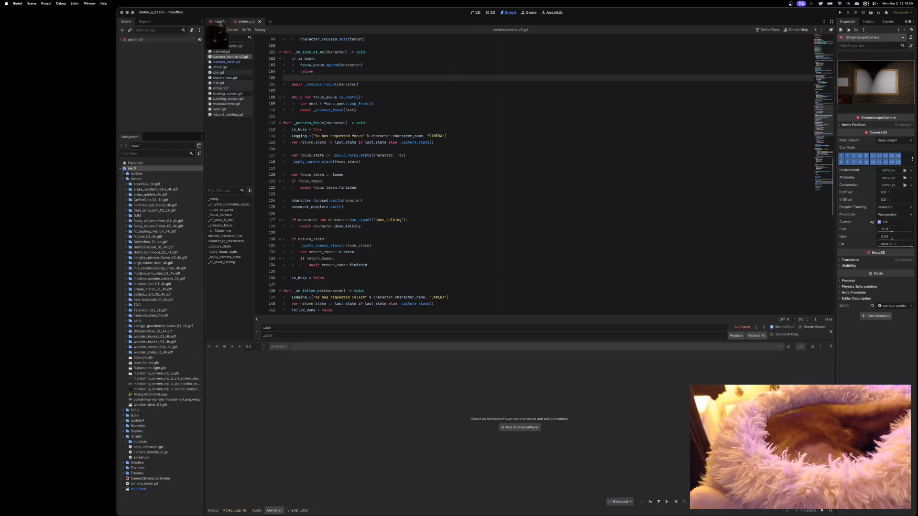
click(270, 22)
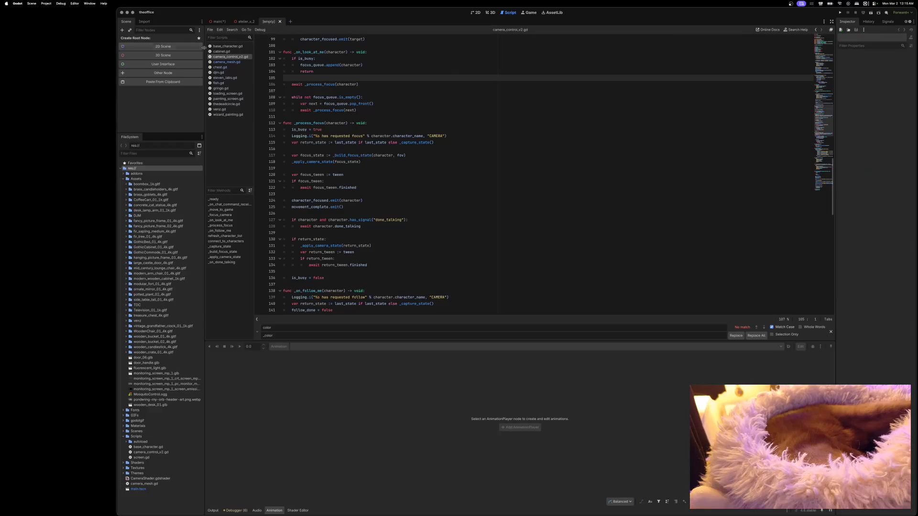
click(172, 51)
Rename the new root to atelier and paste StreamscapeCamera under it.
double_click(144, 40)
text(a)
key(Return)
right_click(145, 41)
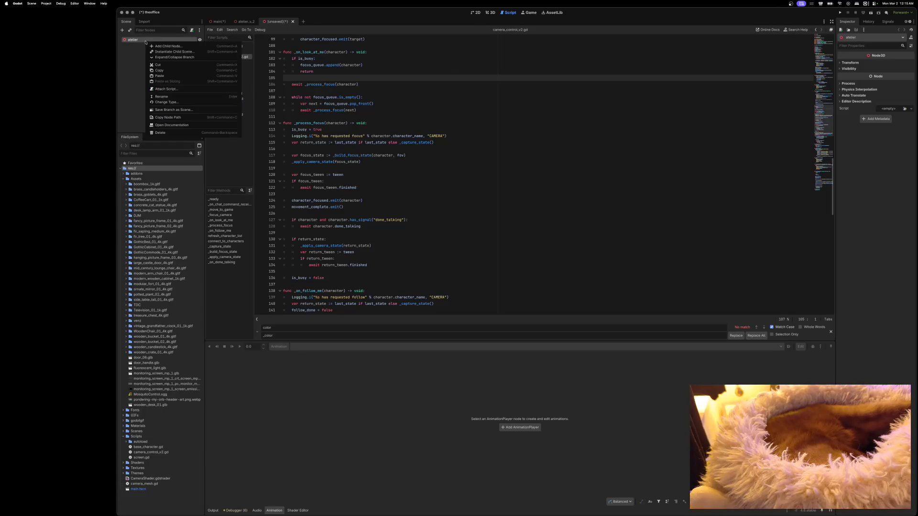
click(140, 42)
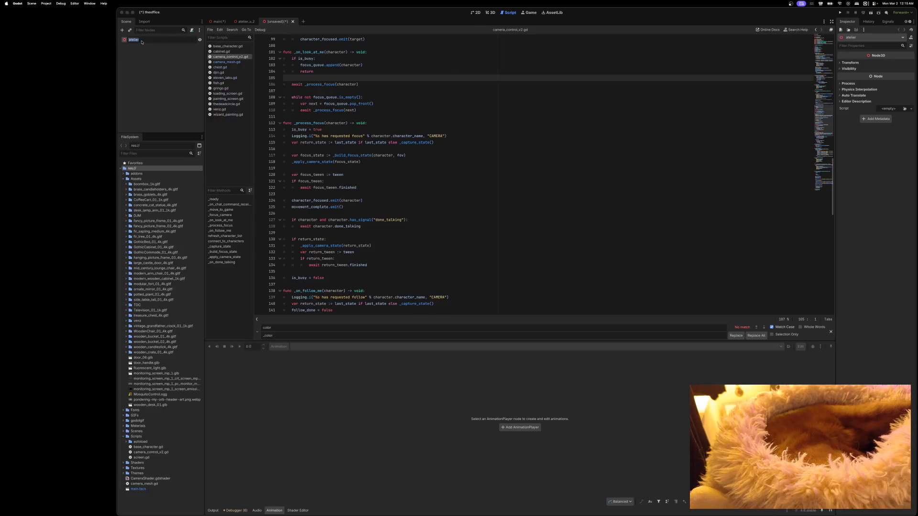
key(ctrl+v)
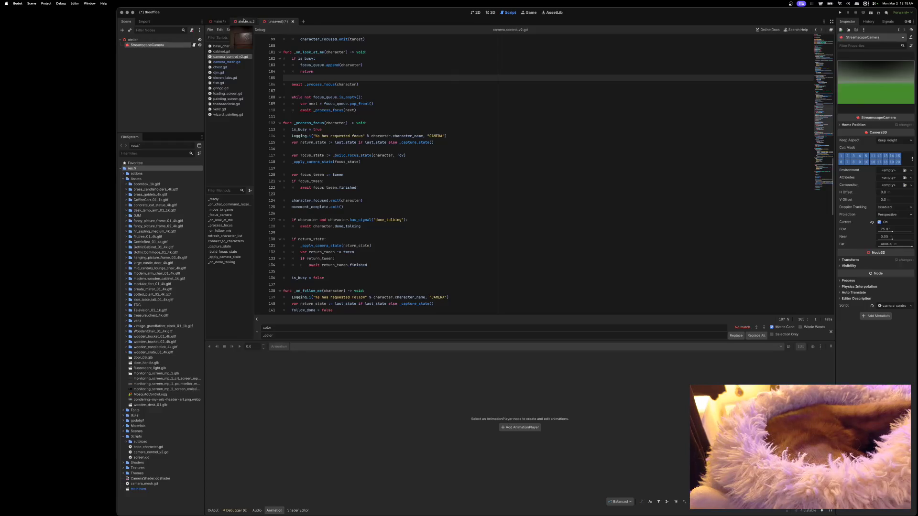
click(217, 21)
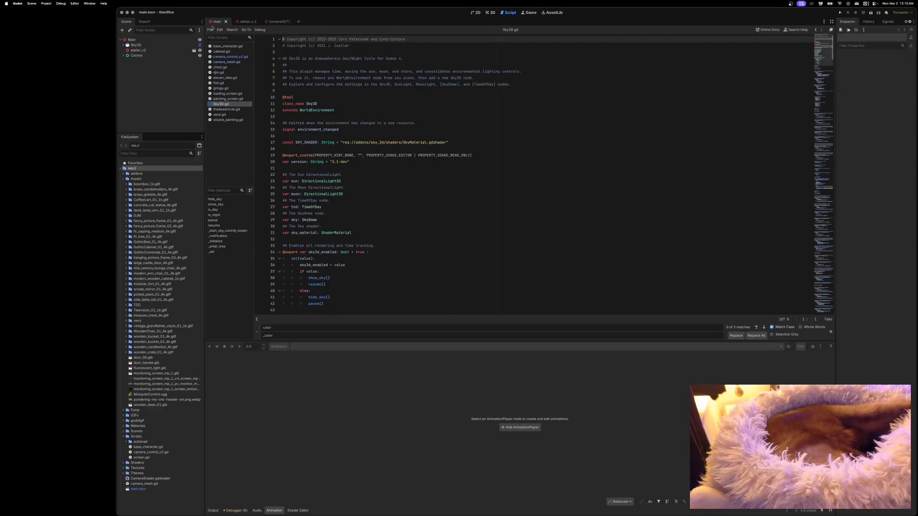
Move the Control node from main under StreamscapeCamera in the atelier scene, then select the camera.
right_click(143, 57)
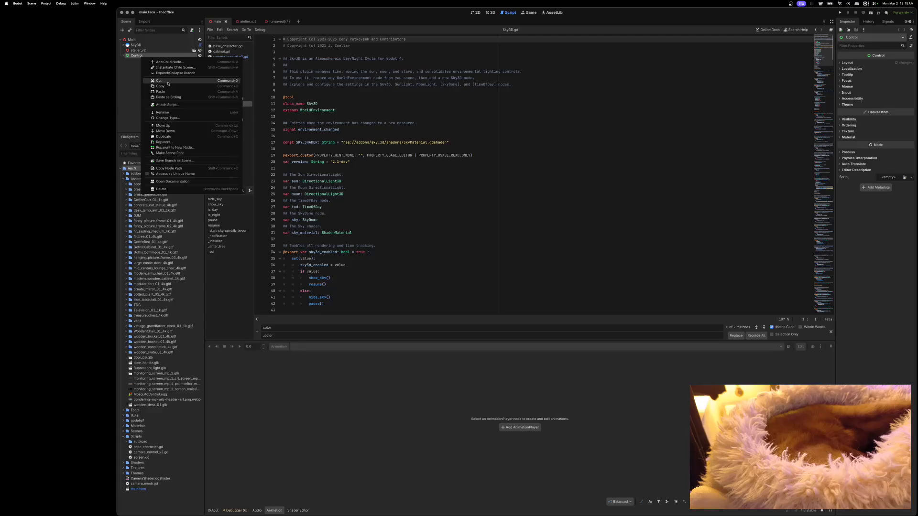
click(168, 84)
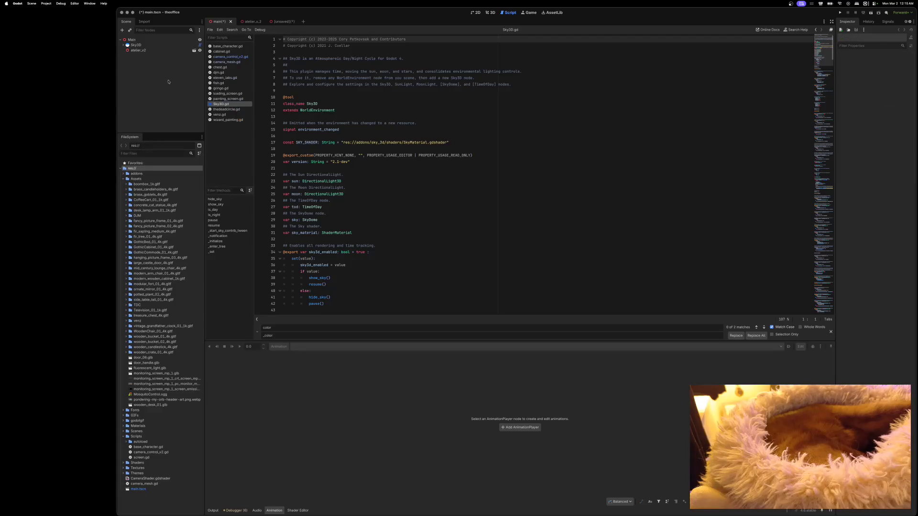
click(247, 22)
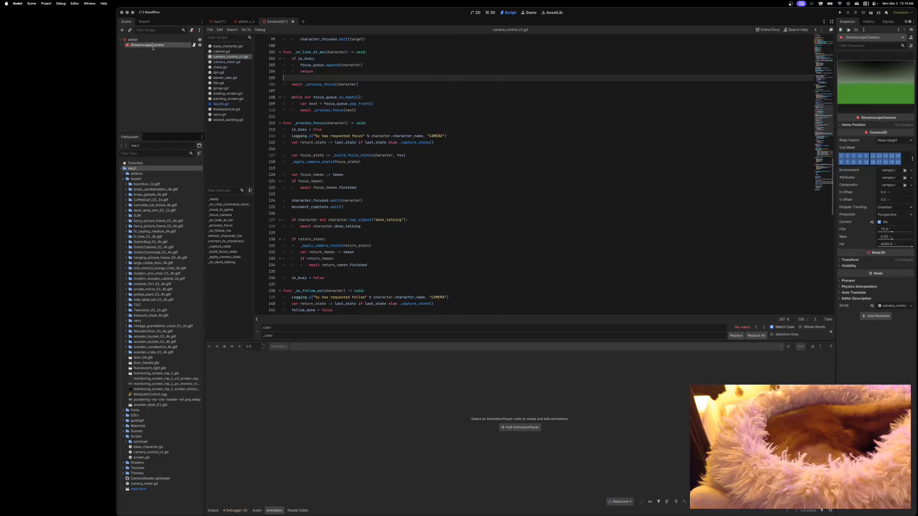
right_click(152, 46)
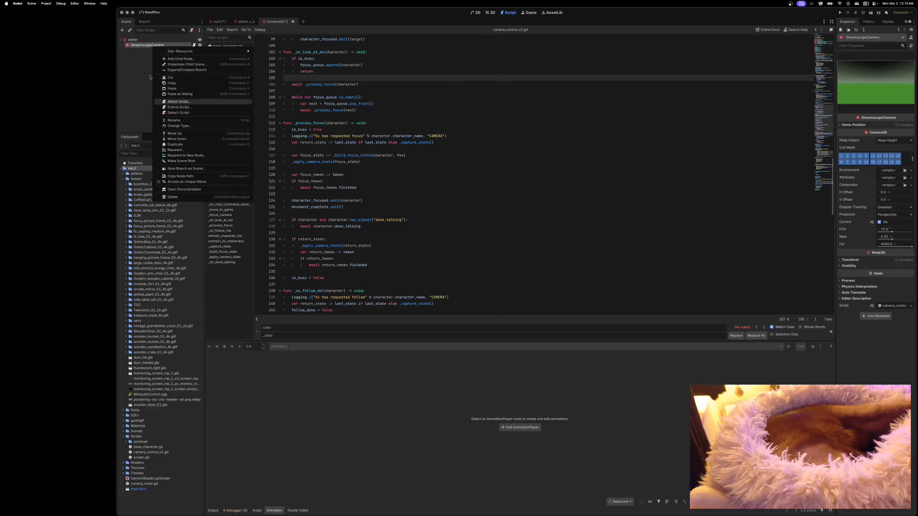
click(177, 91)
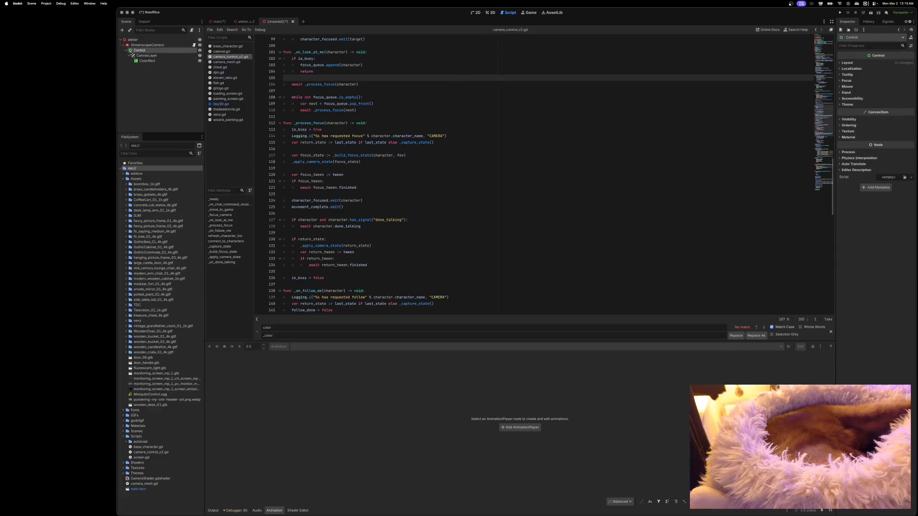
click(128, 51)
click(146, 46)
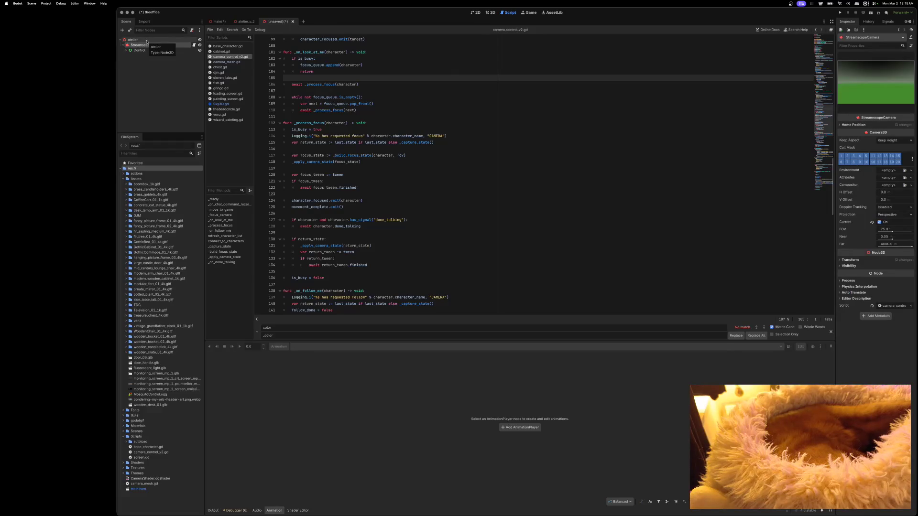
Test-run the game, stop it, save the scene as atelier.tscn and run again.
click(840, 13)
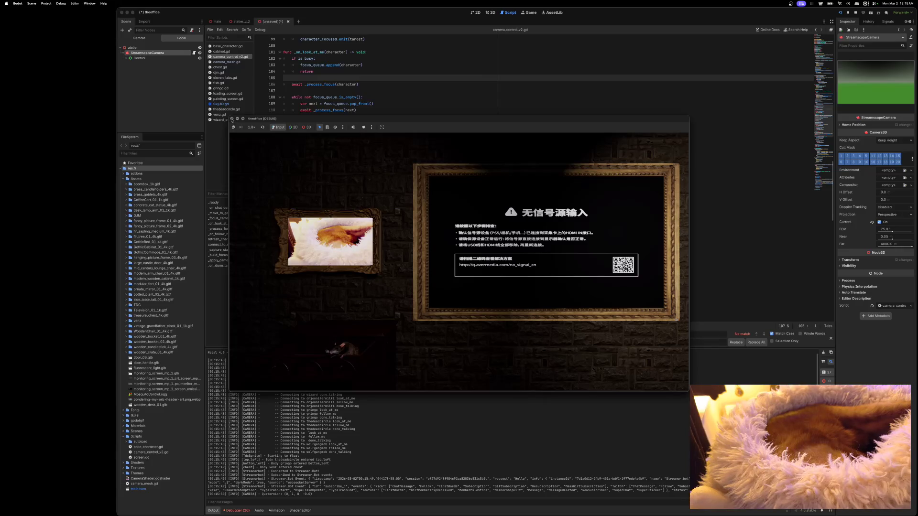
click(232, 119)
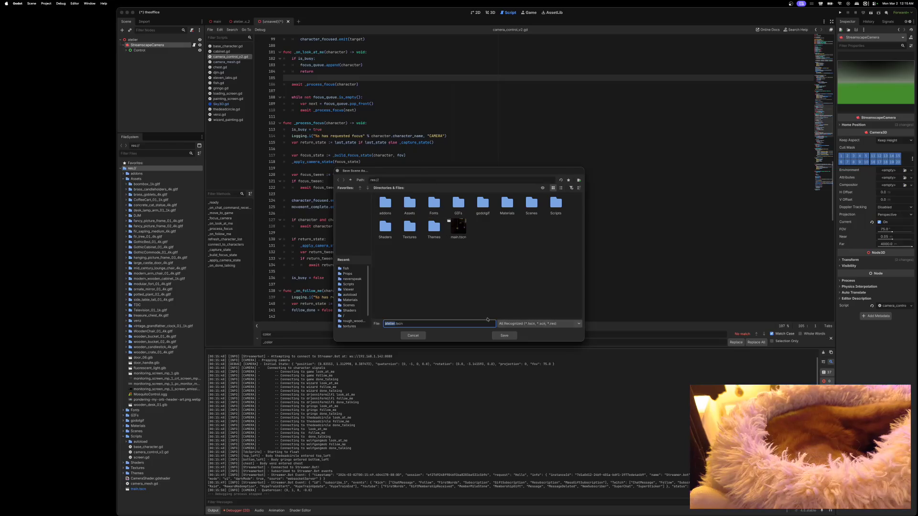
click(504, 336)
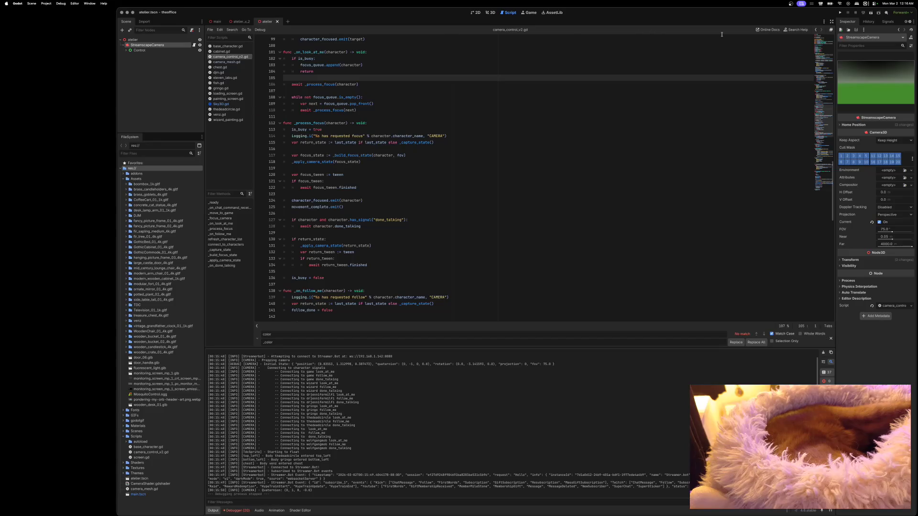
click(871, 13)
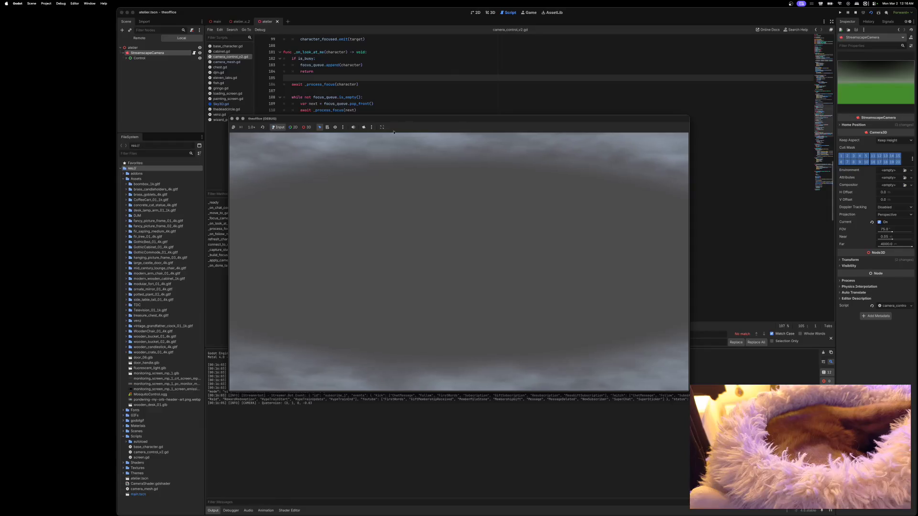
Stop the game, collapse the scene trees, and close atelier_v_2 to return to atelier.
key(super+q)
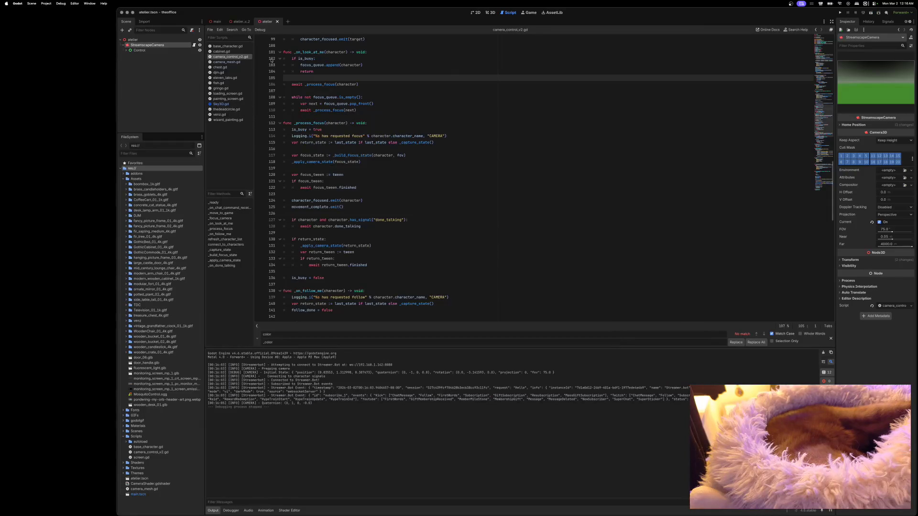
click(124, 44)
click(240, 22)
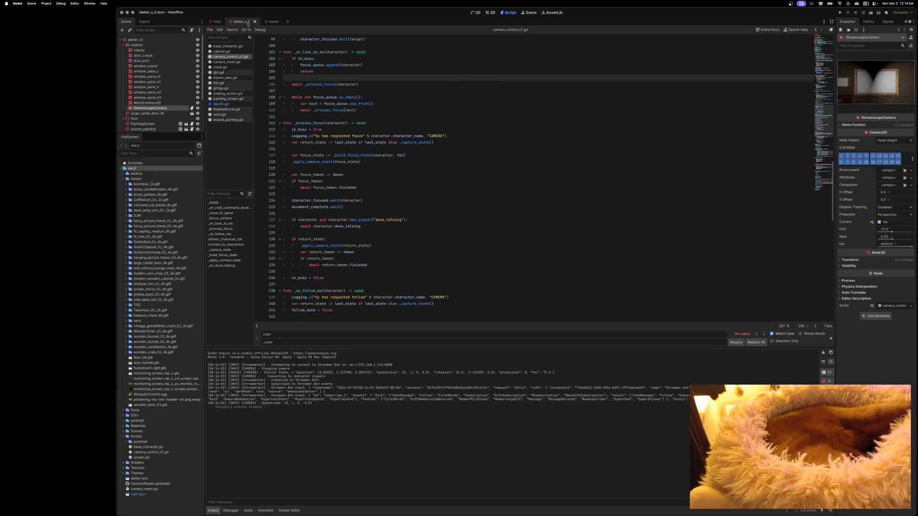
scroll(148, 71, down, 5)
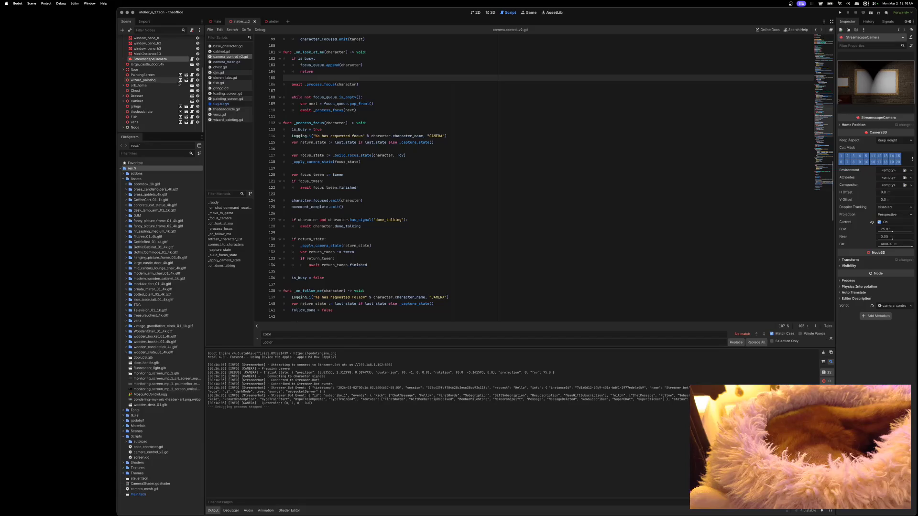
scroll(148, 70, up, 5)
click(124, 45)
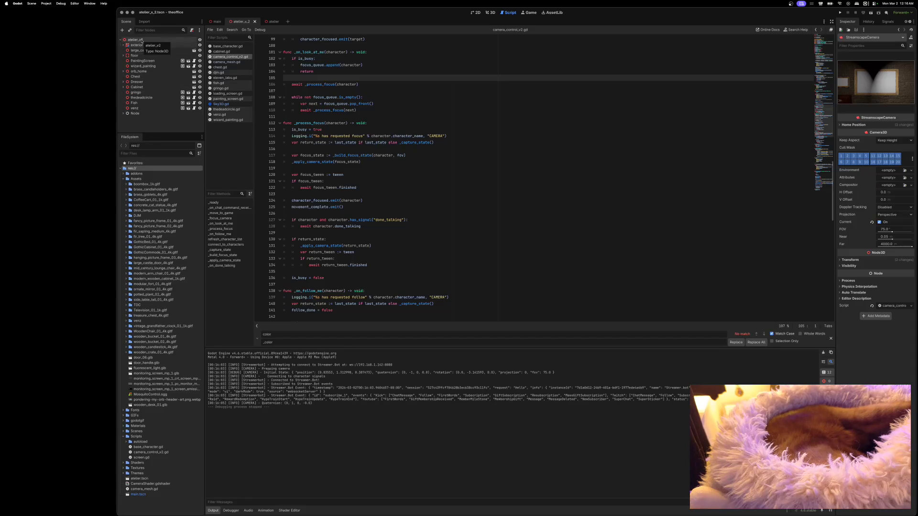
click(255, 22)
click(245, 22)
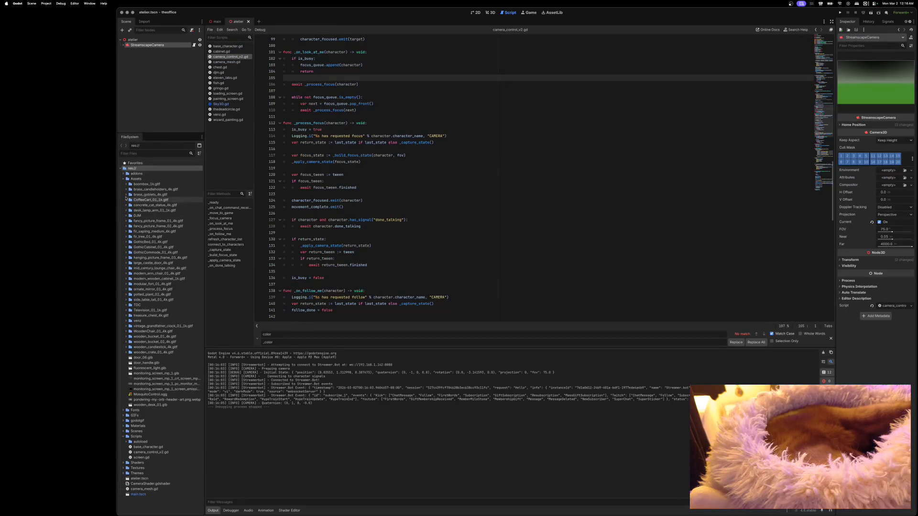
Browse to Scenes/Environments, select atelier_v_2.tscn, and switch to the 3D view.
click(123, 179)
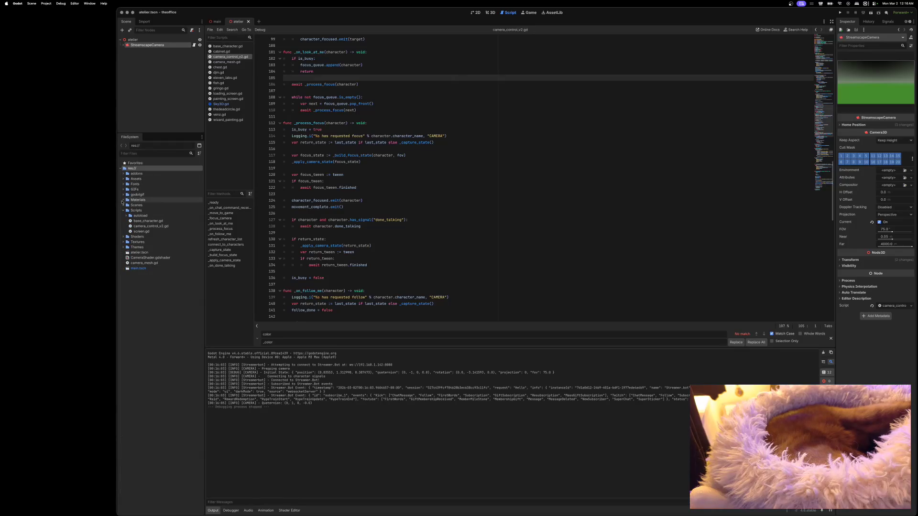
click(123, 205)
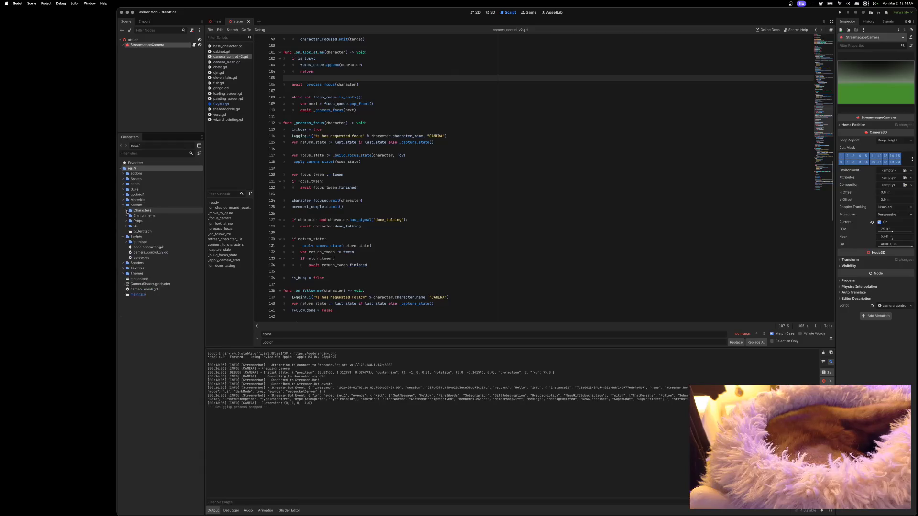
click(127, 216)
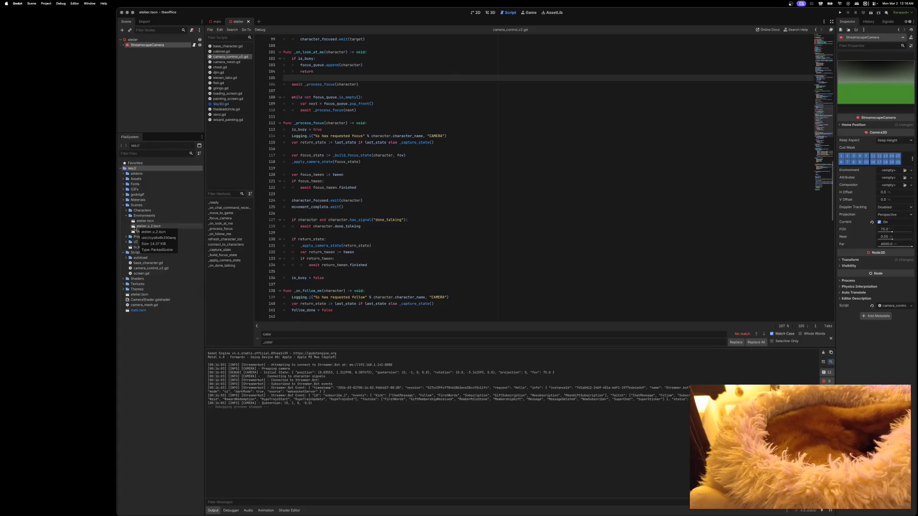
drag(155, 228, 158, 161)
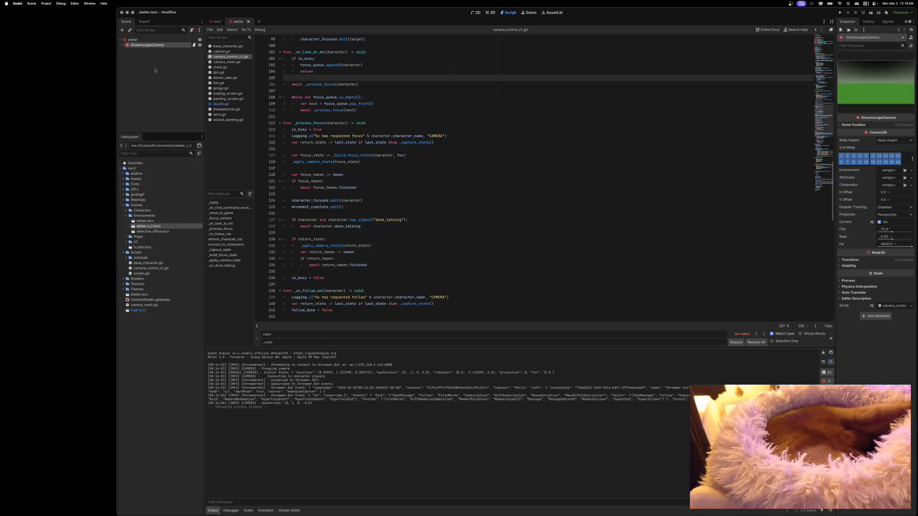
click(488, 14)
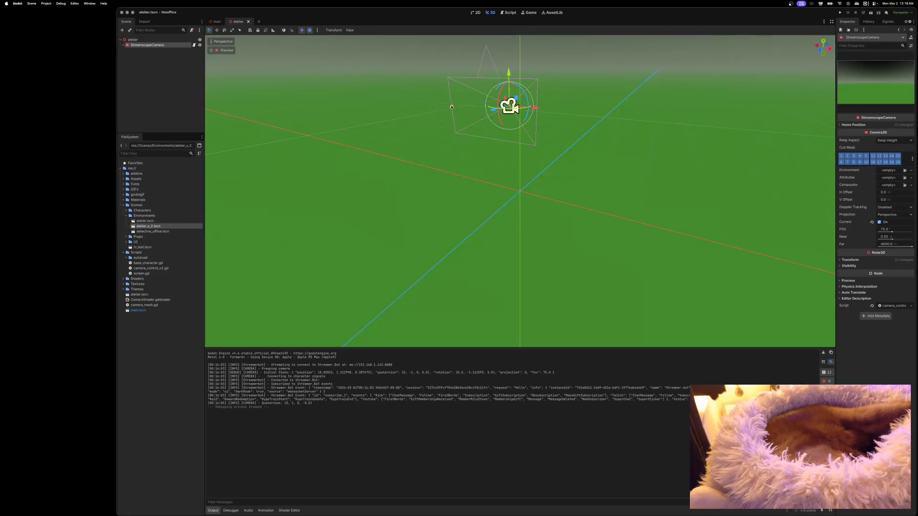
Instance atelier_v_2.tscn under the atelier root, then save and run the game.
right_click(133, 229)
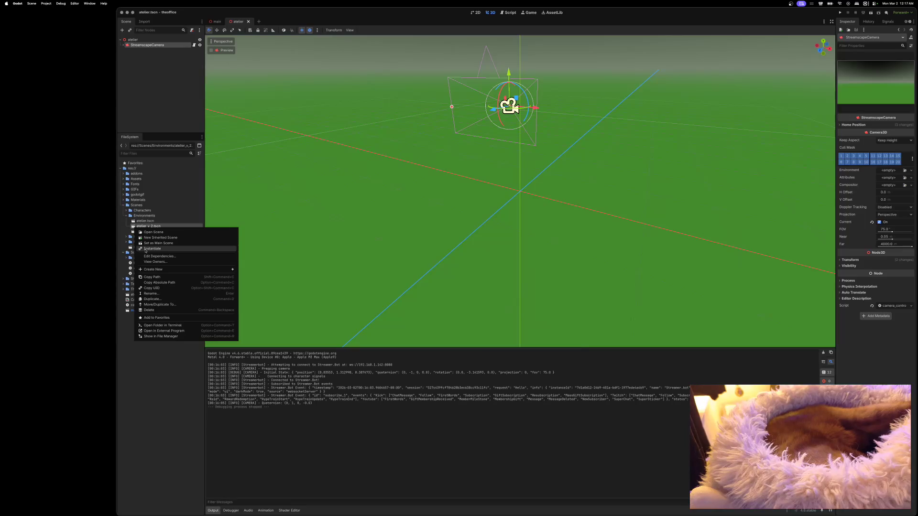
key(Escape)
drag(134, 223, 138, 40)
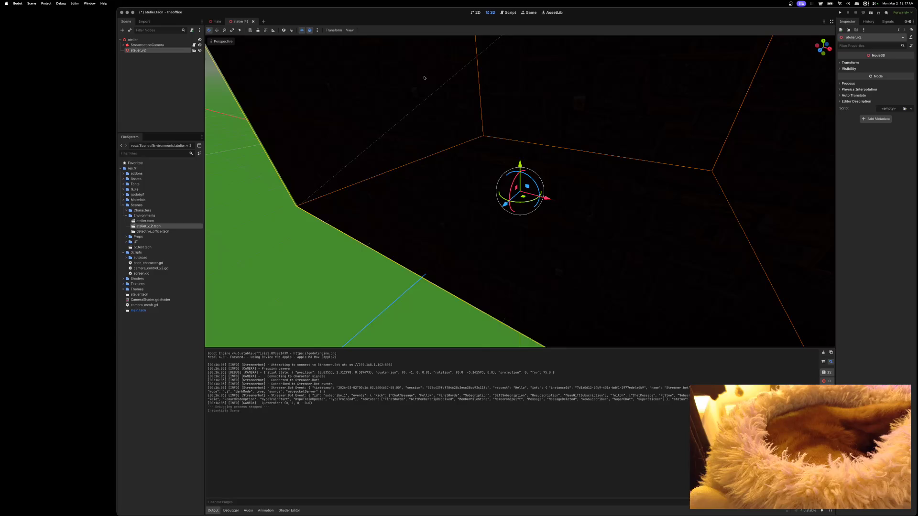
key(super+b)
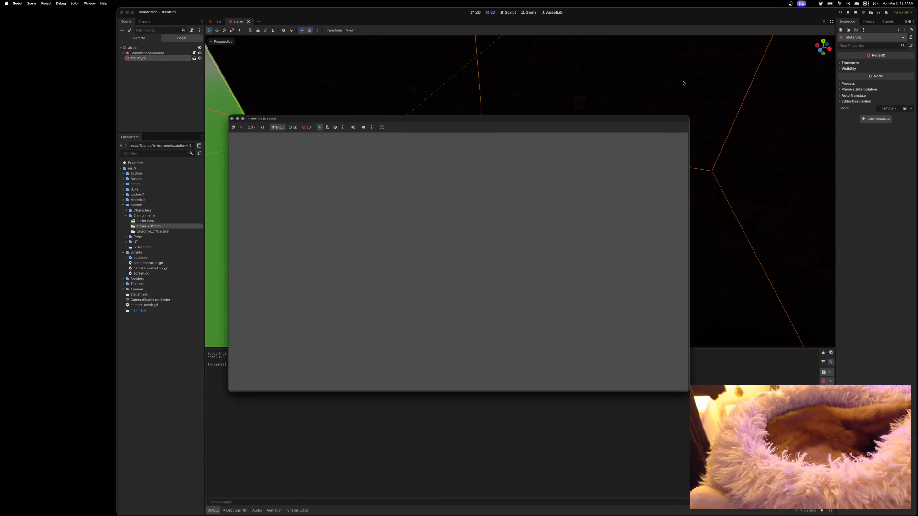
Stop the game, relaunch it to watch the atelier room, then stop it and return to the main scene.
click(234, 120)
click(844, 13)
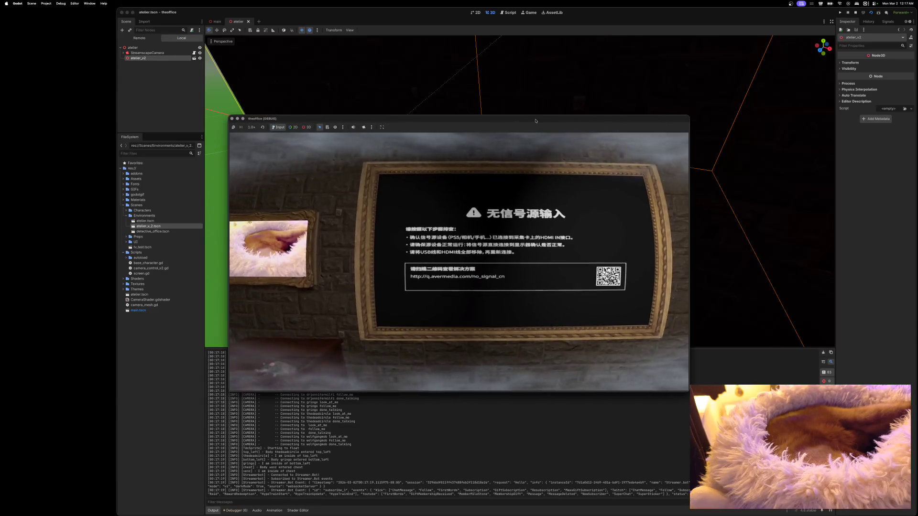
click(232, 118)
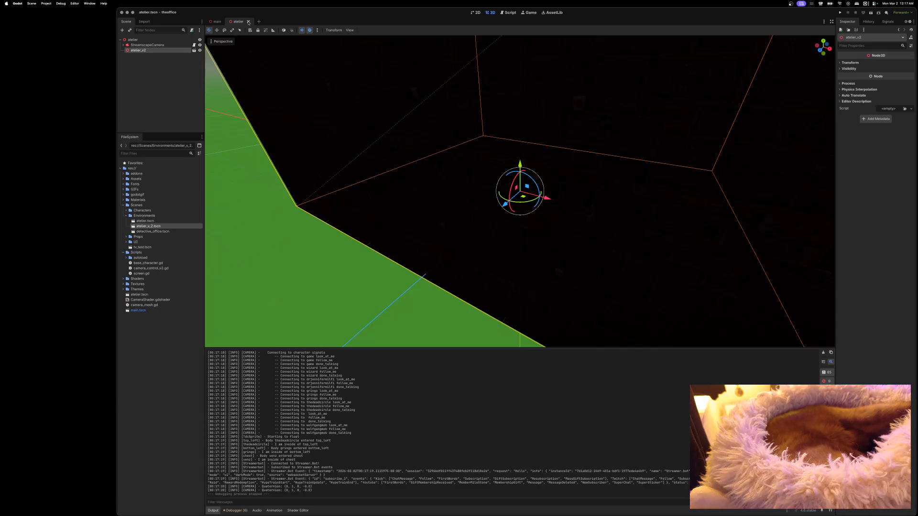
click(217, 21)
Delete the atelier_v2 node from the main scene.
click(158, 51)
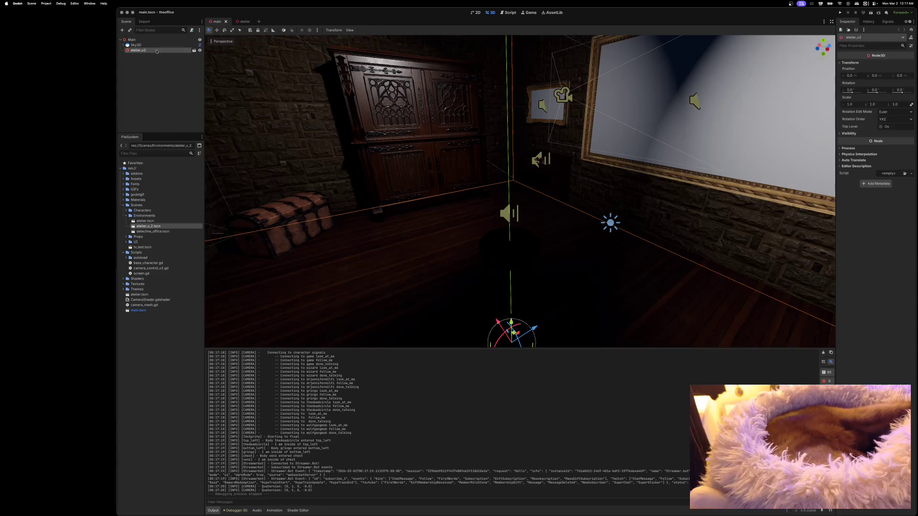
right_click(152, 51)
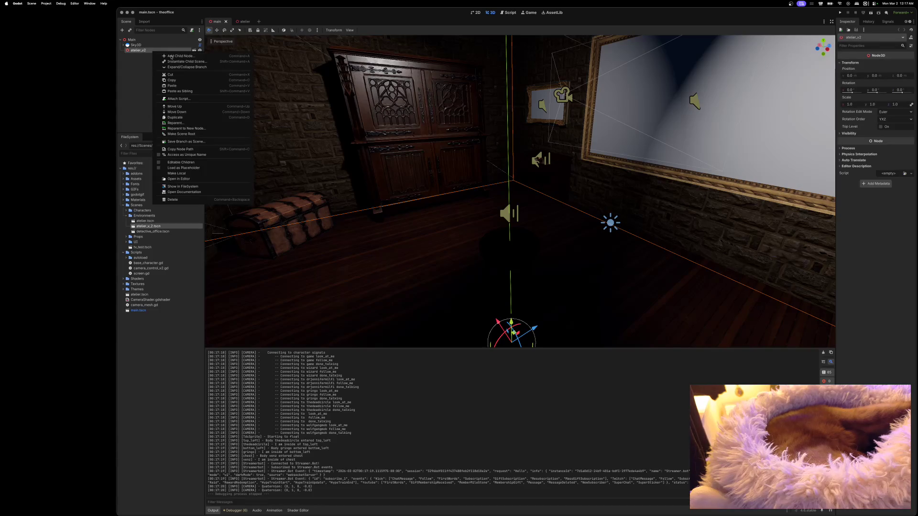
click(173, 200)
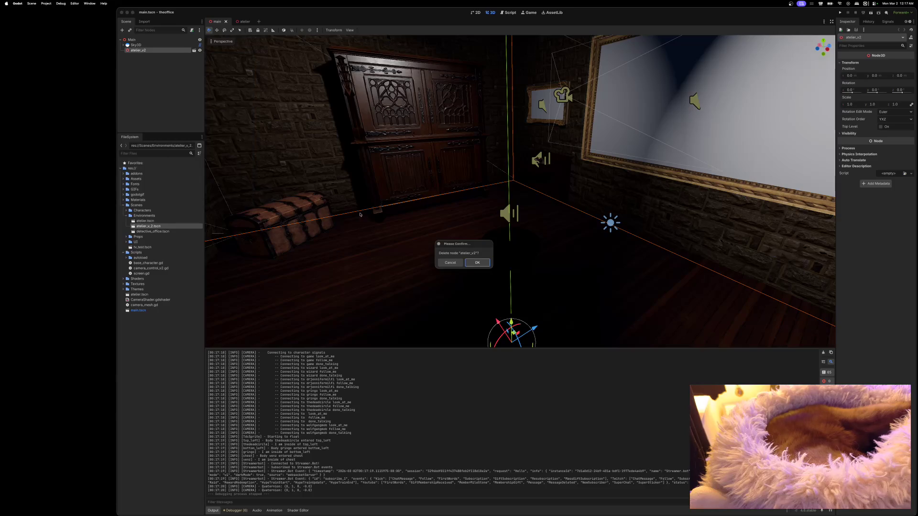
click(477, 262)
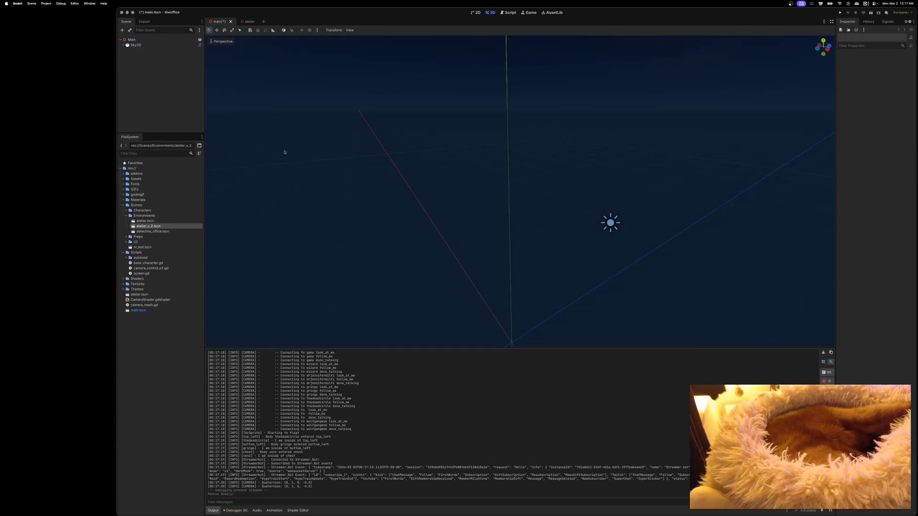
Delete the Sky3D node with its children and save the main scene.
click(157, 45)
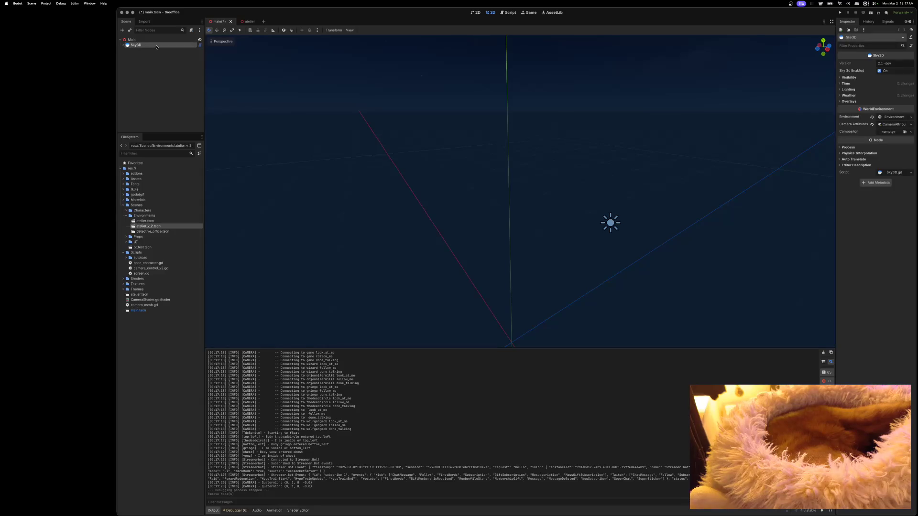
right_click(157, 45)
click(182, 186)
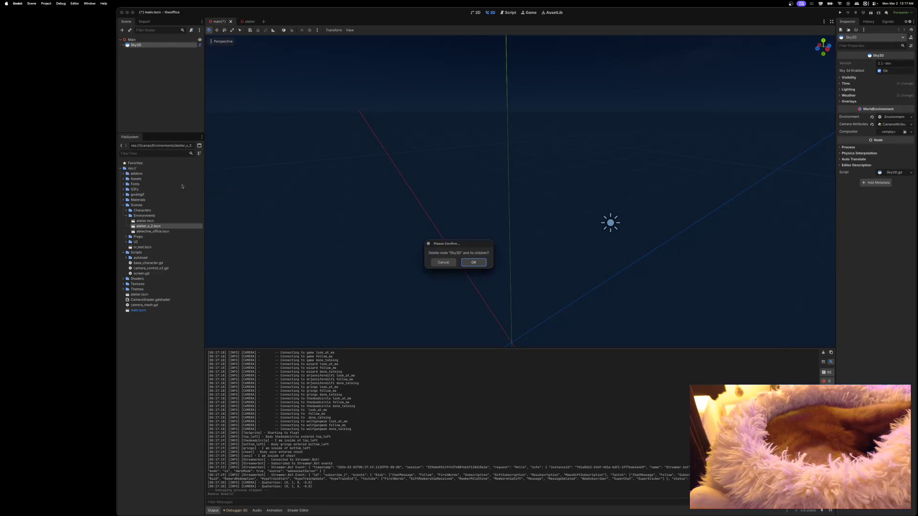
click(472, 263)
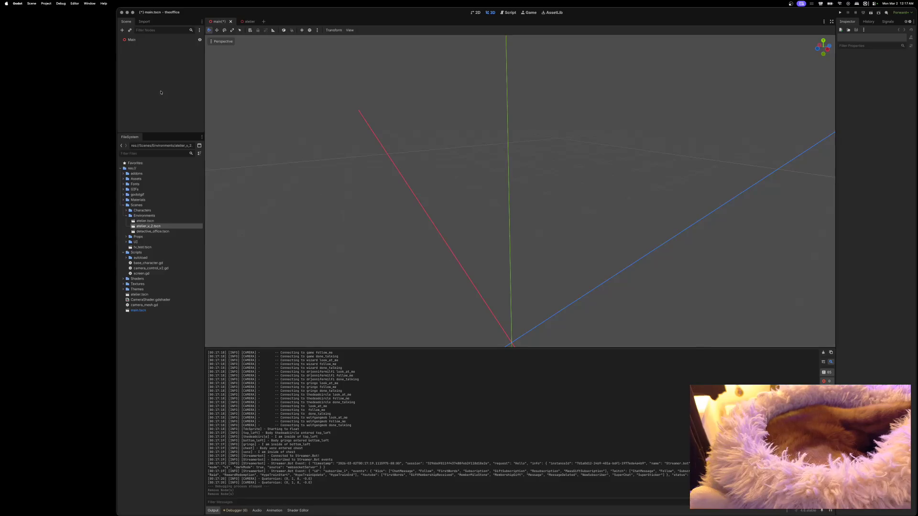
key(super+s)
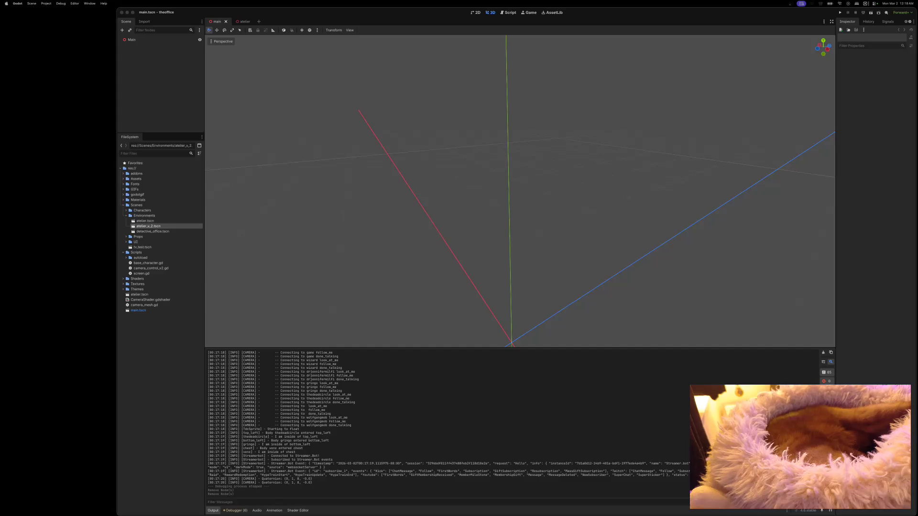
Maximize the Godot editor window by double-clicking its title bar.
double_click(210, 12)
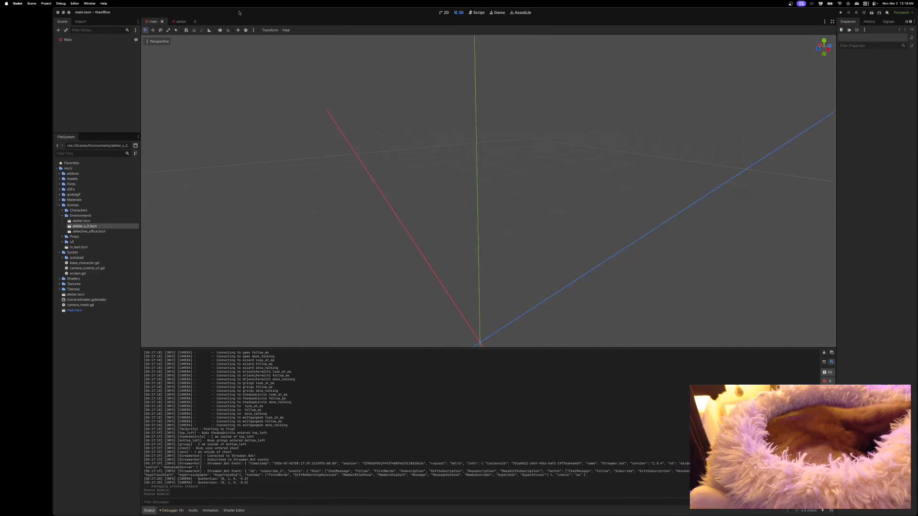
click(46, 4)
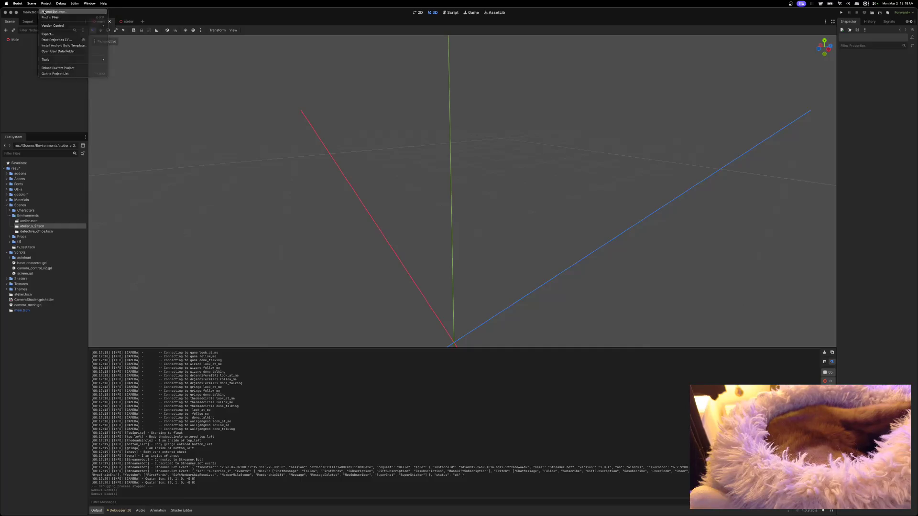
click(45, 11)
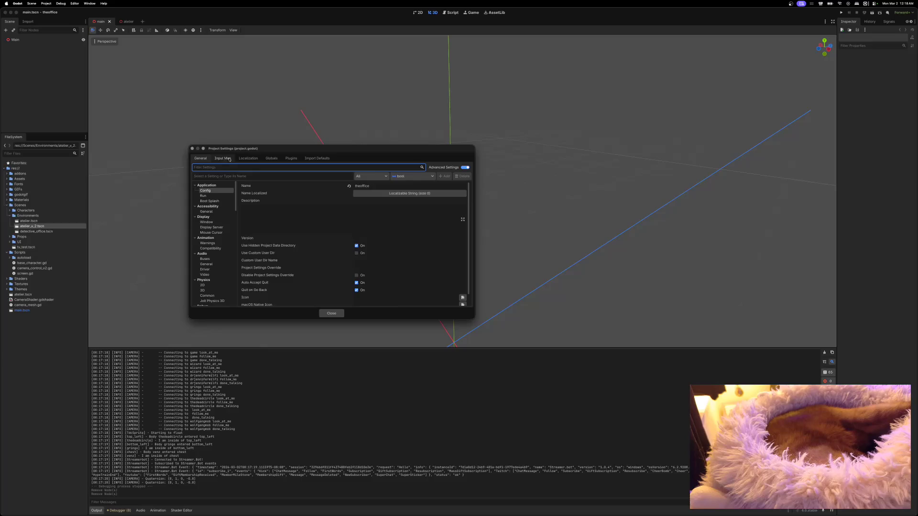
drag(277, 151, 255, 76)
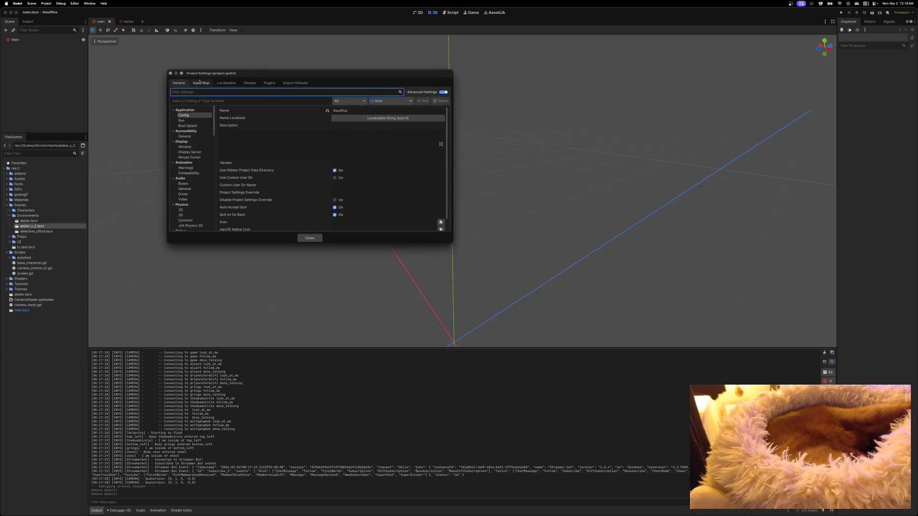
click(242, 84)
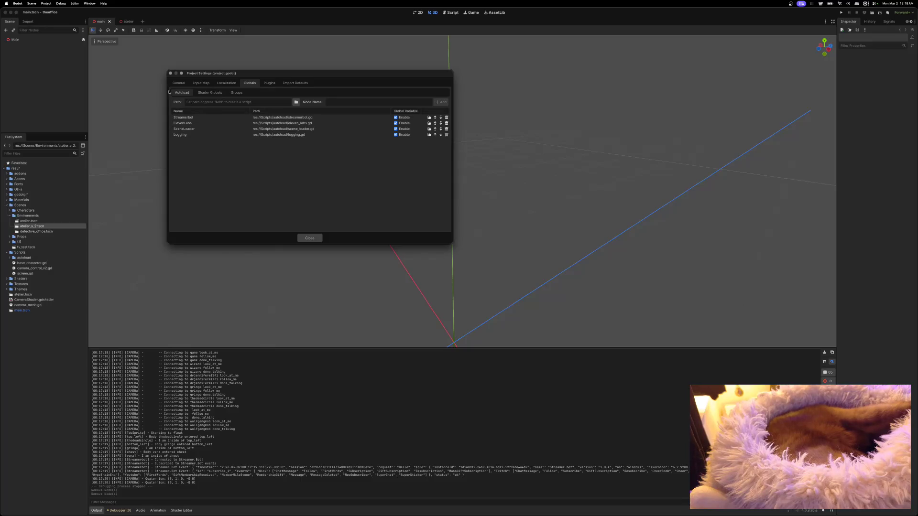
click(171, 73)
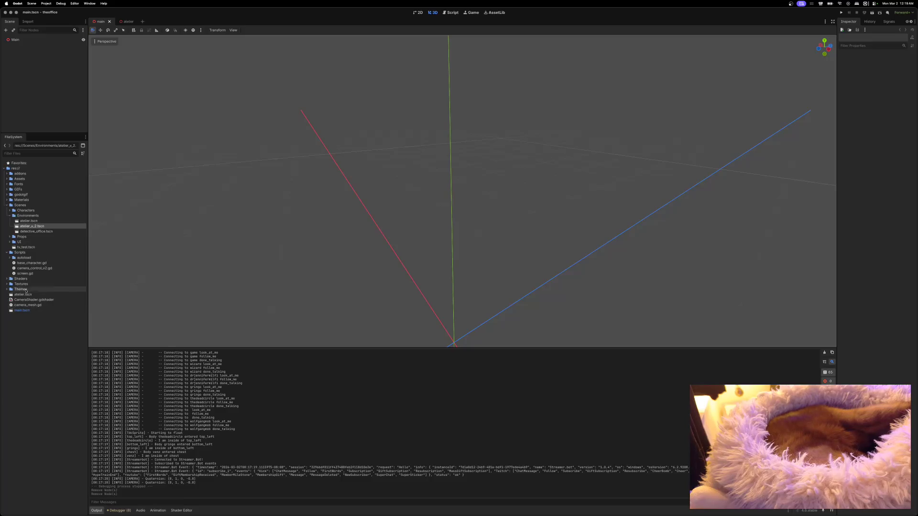
Collapse the Environments and Scenes folders and open Scripts/autoload/scene_switcher.gd in the script editor.
click(10, 215)
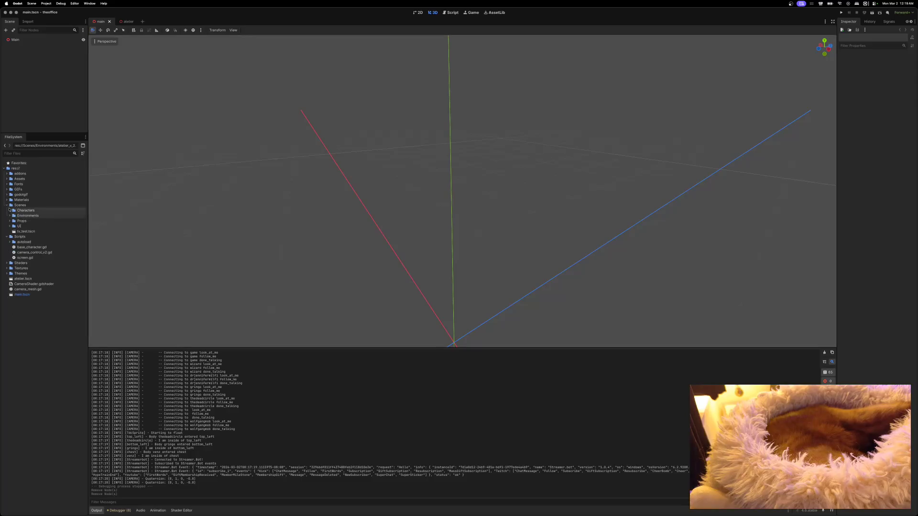
click(7, 205)
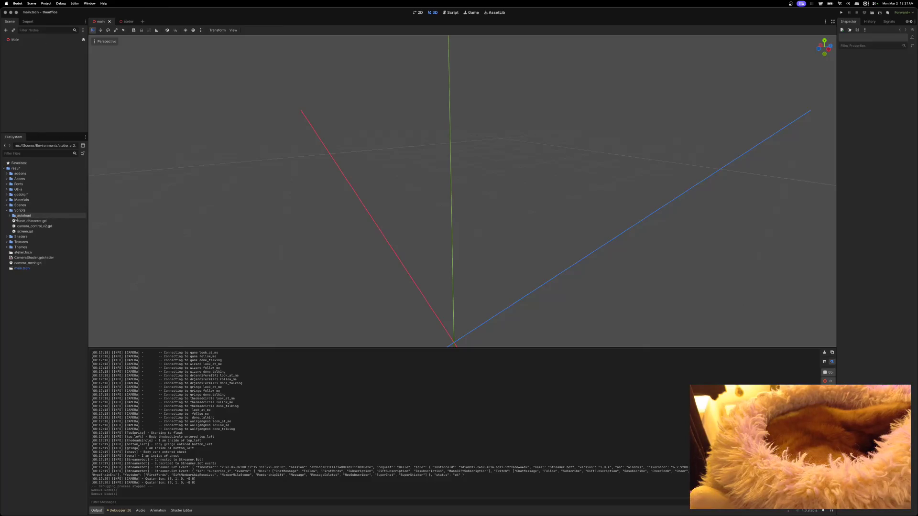
click(9, 216)
click(30, 243)
double_click(29, 242)
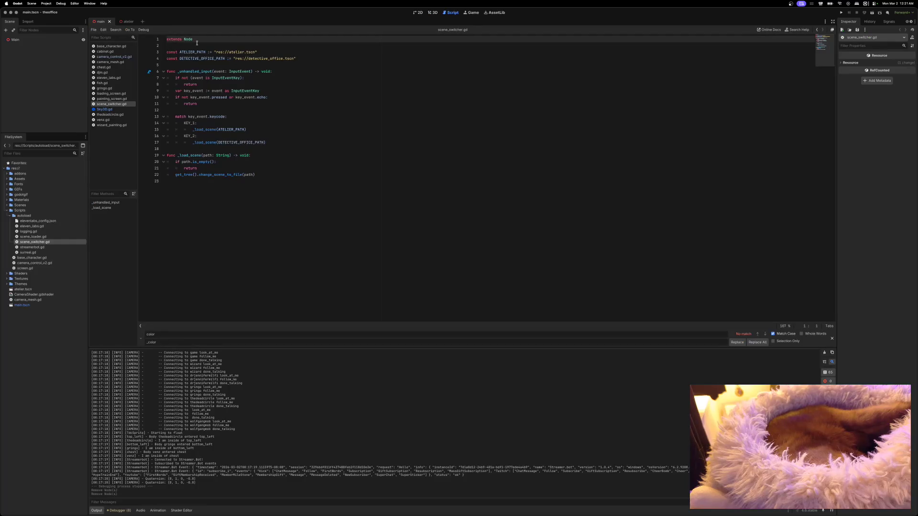
Open atelier.tscn from the res:// project root.
mouse_move(220, 54)
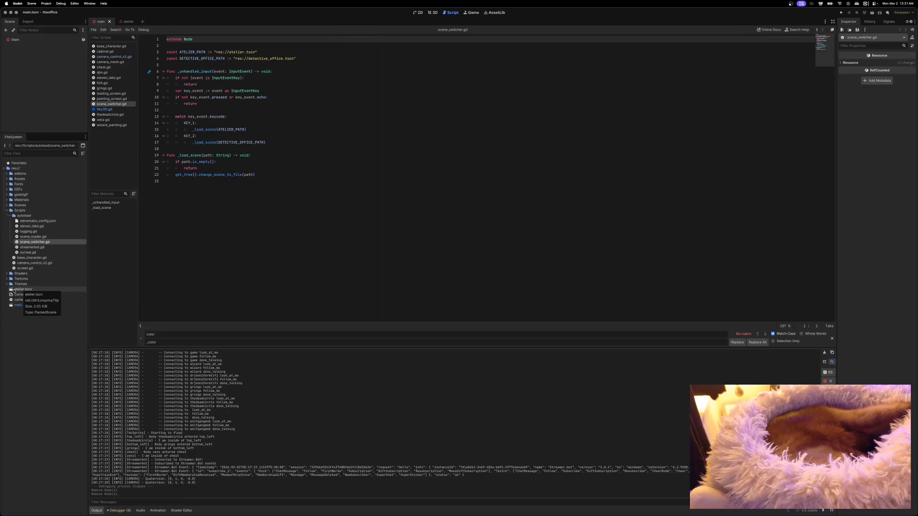
double_click(19, 289)
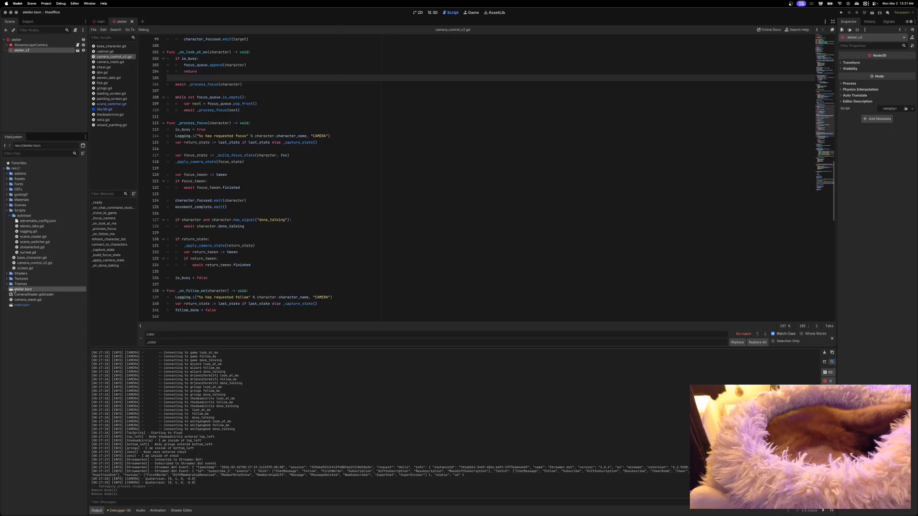
Open atelier.tscn in Scenes/Environments and dismiss the missing-dependency error.
mouse_move(10, 291)
mouse_down()
mouse_move(10, 206)
mouse_move(9, 215)
mouse_move(29, 216)
mouse_up()
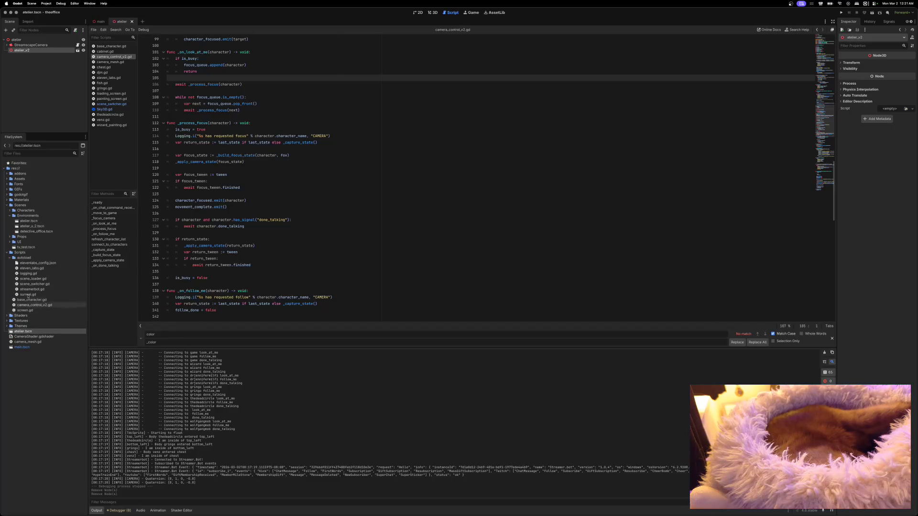
click(25, 221)
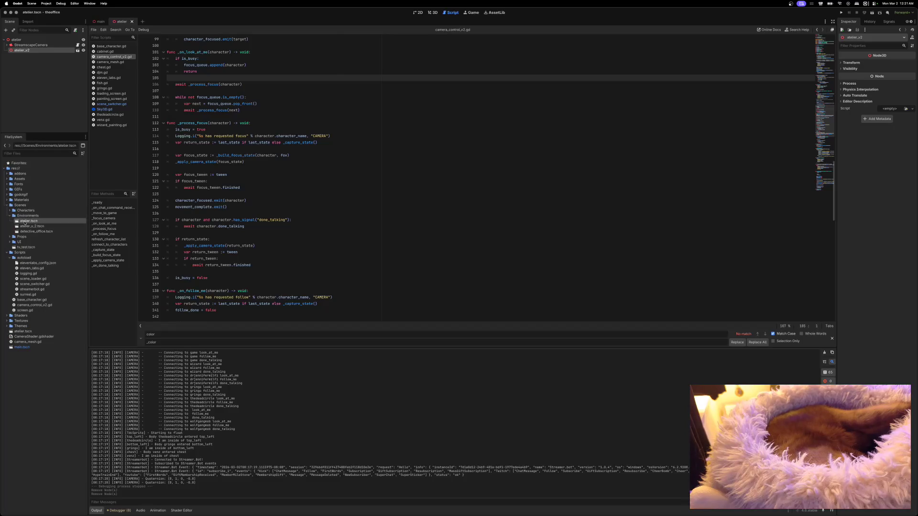
double_click(24, 221)
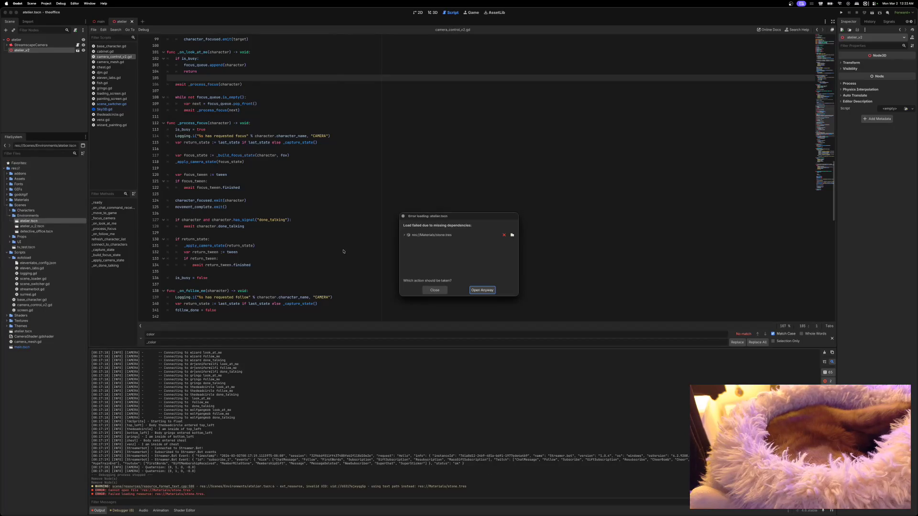
click(434, 290)
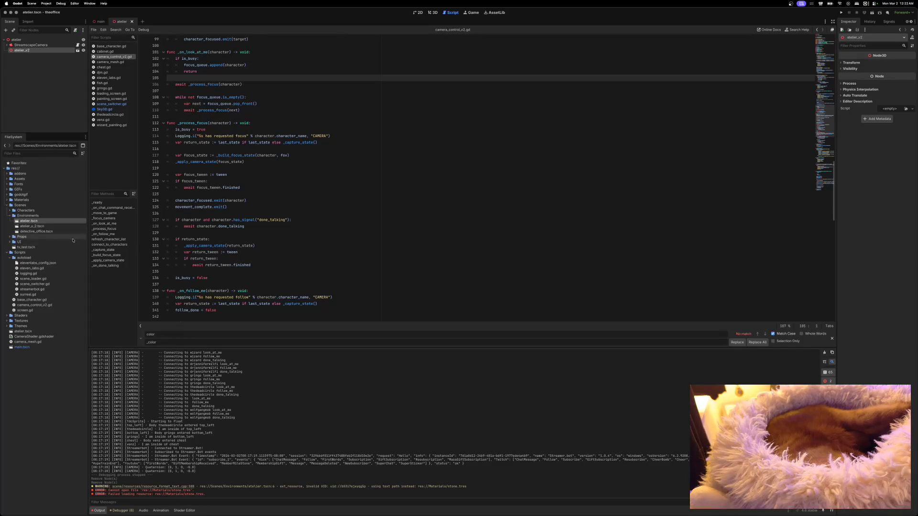
Replace the broken Environments atelier.tscn by deleting it and moving the root atelier.tscn there.
right_click(29, 222)
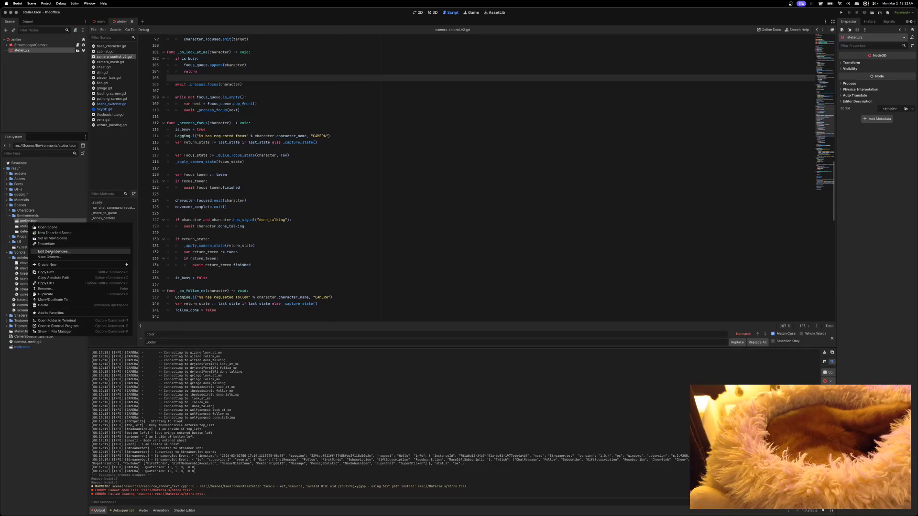
click(53, 306)
click(492, 282)
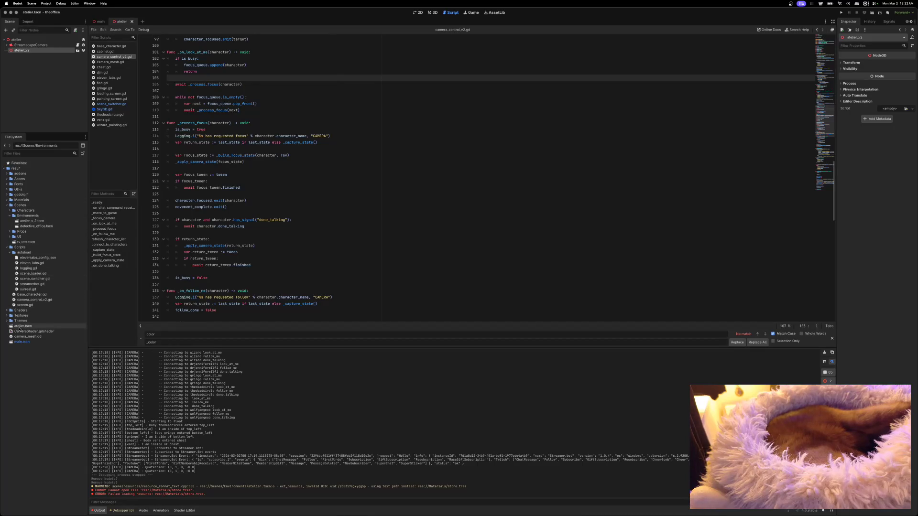
drag(22, 326, 27, 216)
click(478, 264)
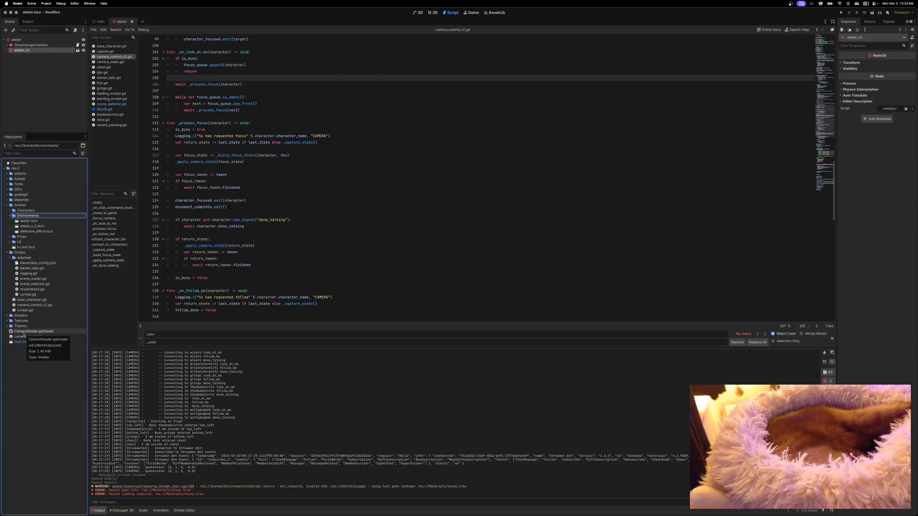
Move CameraShader.gdshader into the Shaders folder and drag camera_mesh.gd onto Scripts.
click(23, 333)
drag(23, 334, 22, 315)
click(477, 264)
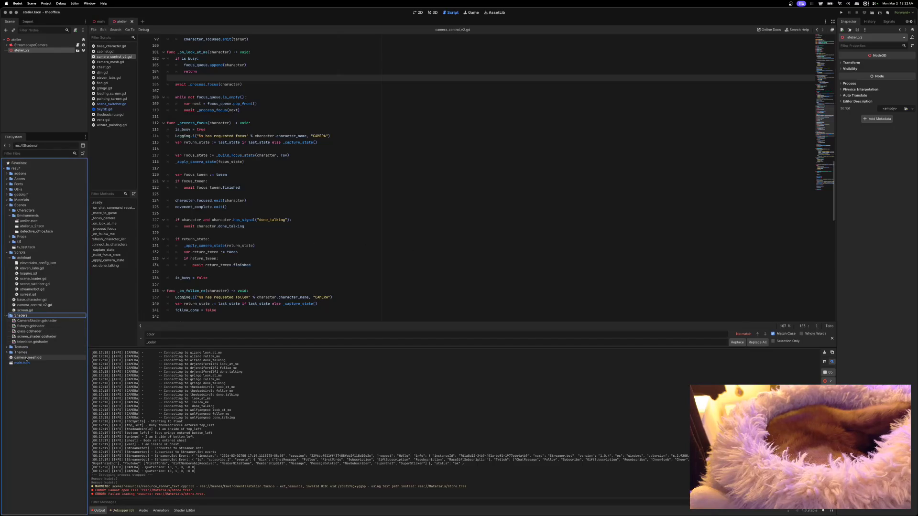
drag(25, 359, 21, 252)
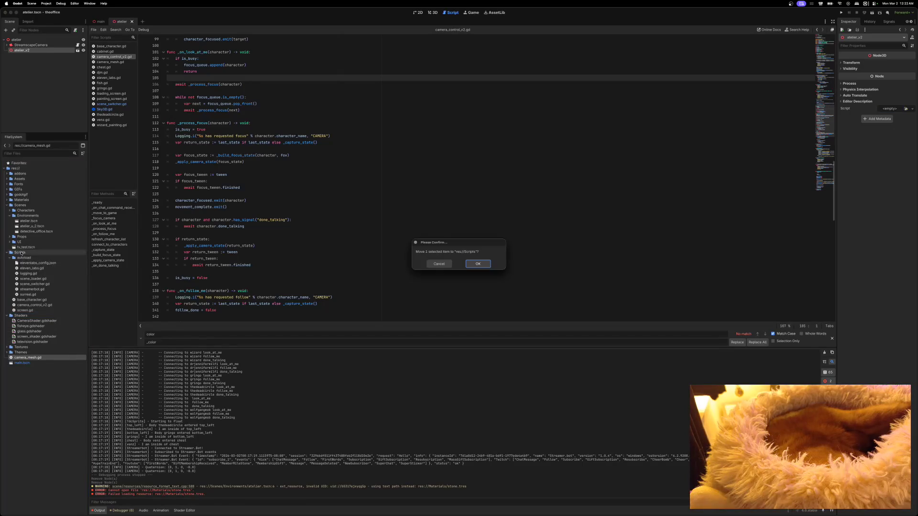
Confirm moving camera_mesh.gd into Scripts, collapse Scripts and Shaders, and reopen scene_switcher.gd.
key(Return)
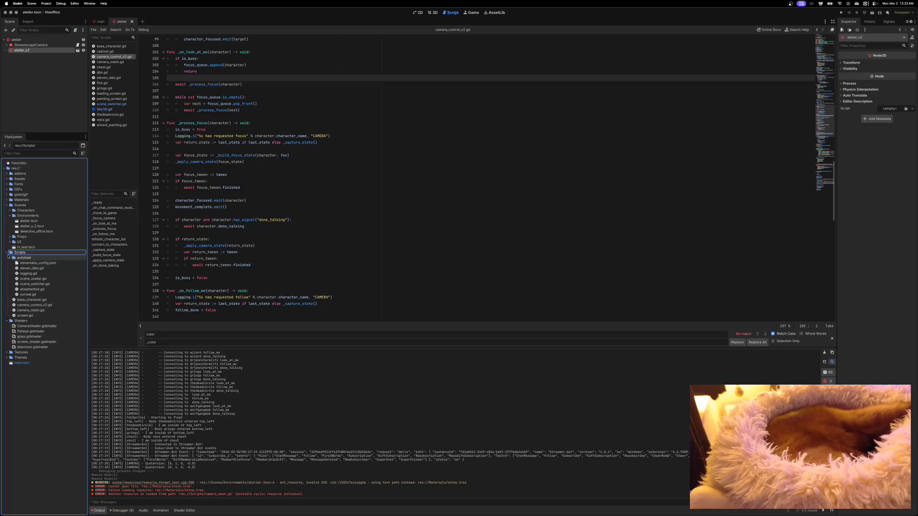
click(7, 252)
click(10, 258)
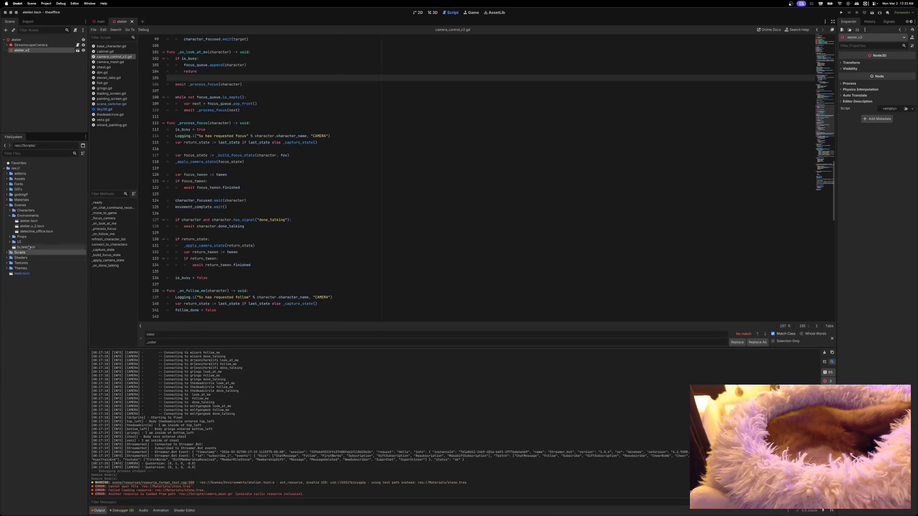
scroll(176, 233, up, 5)
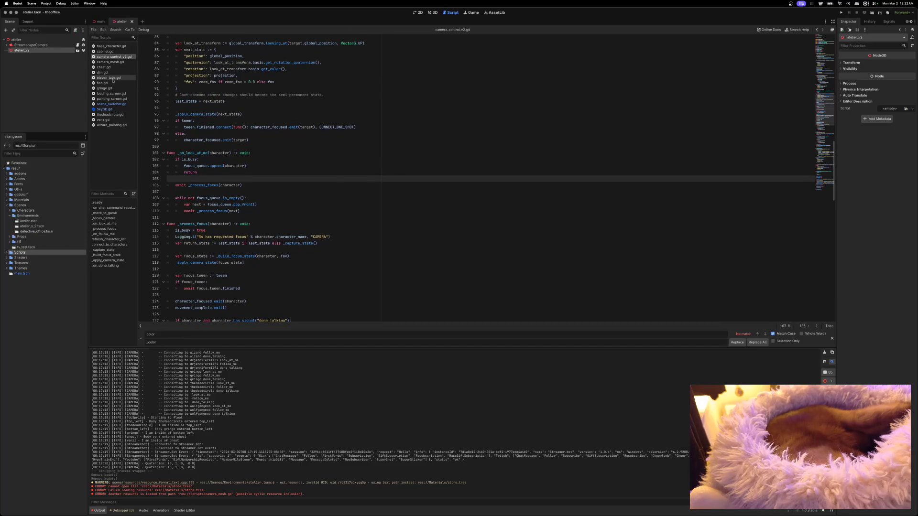
click(108, 104)
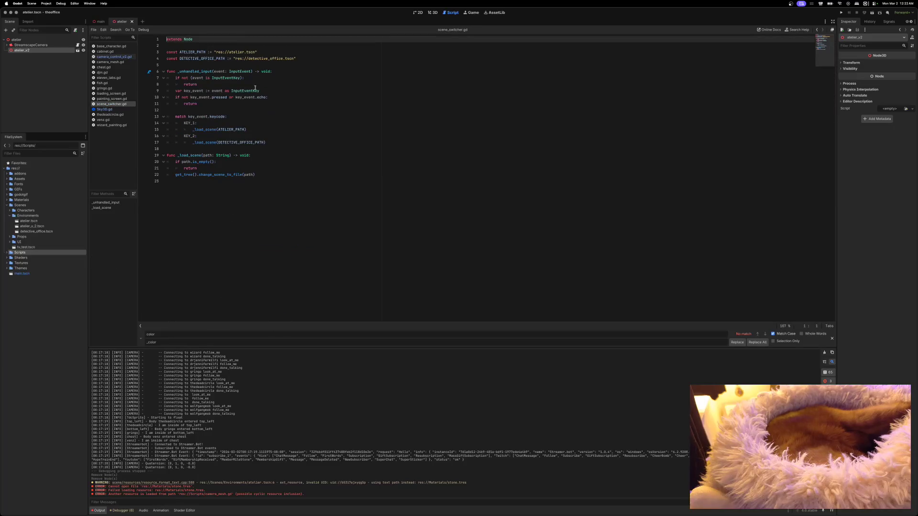
Change both paths to res://Scenes/atelier.tscn and res://Scenes/detective_office.tscn, then save the script.
click(229, 53)
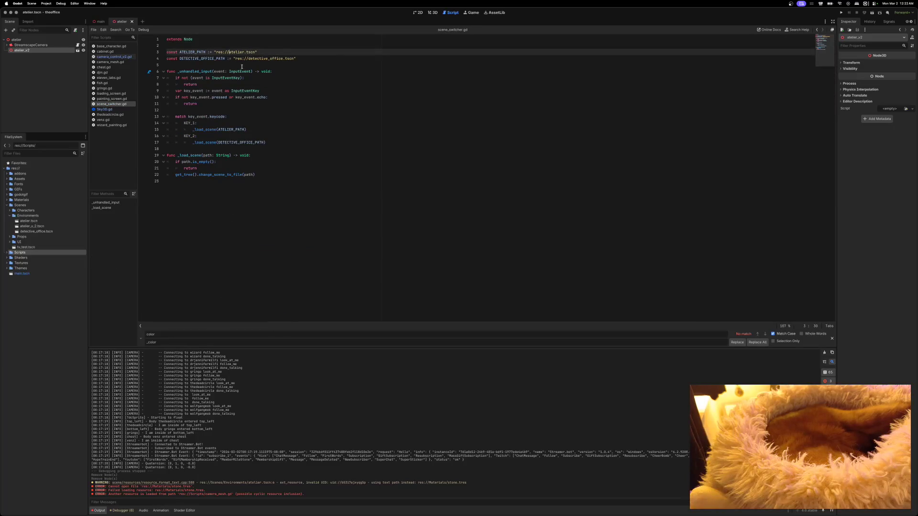
text(Scenes/)
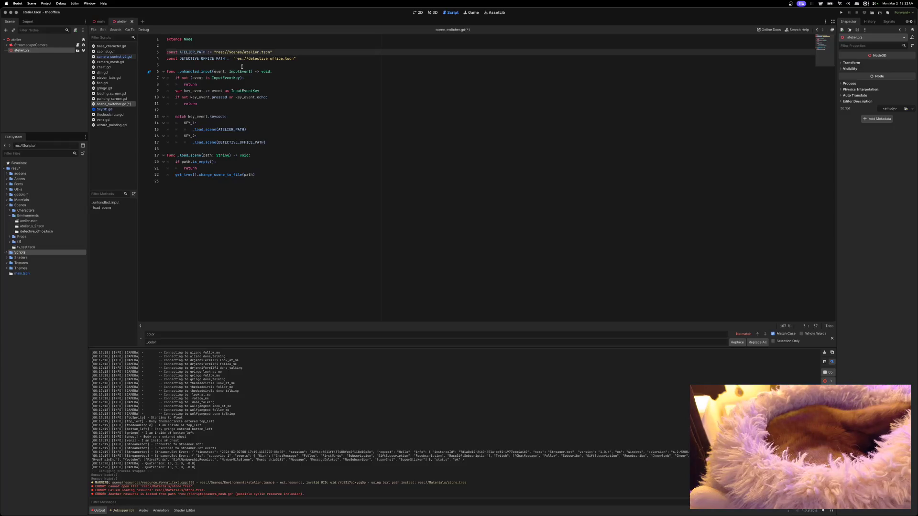
key(Down)
text(Scenes/)
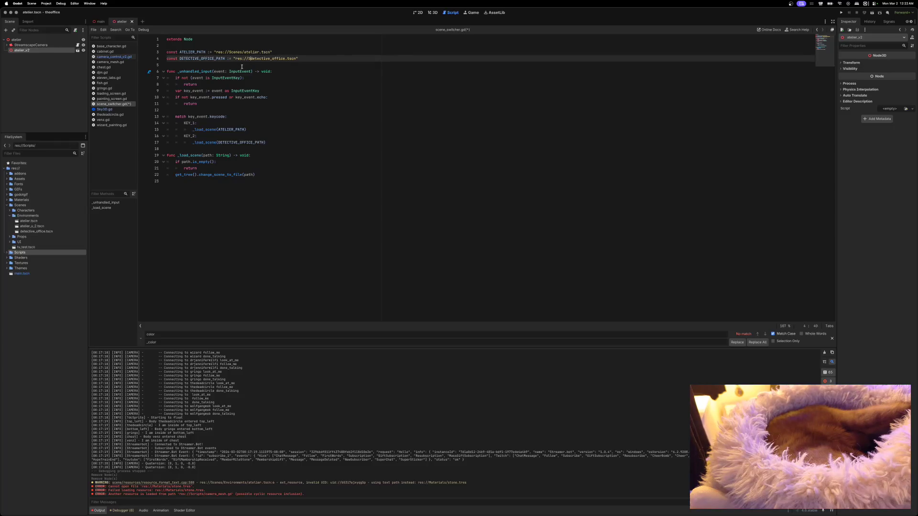
key(ctrl+s)
Run the project from the main scene, then stop it.
click(99, 23)
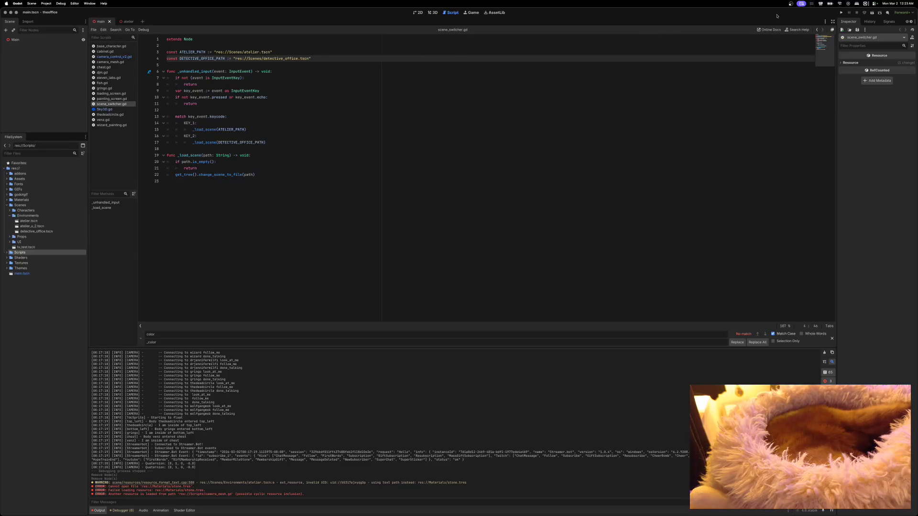
click(841, 13)
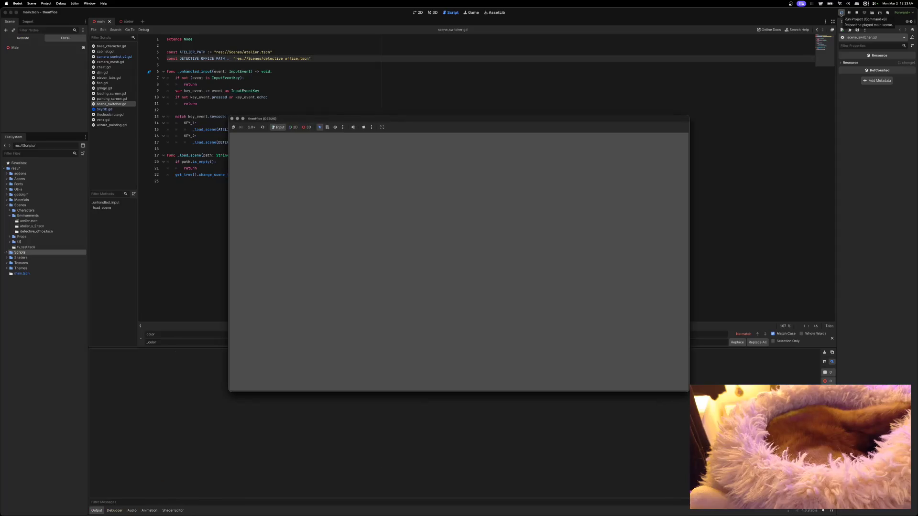
click(231, 119)
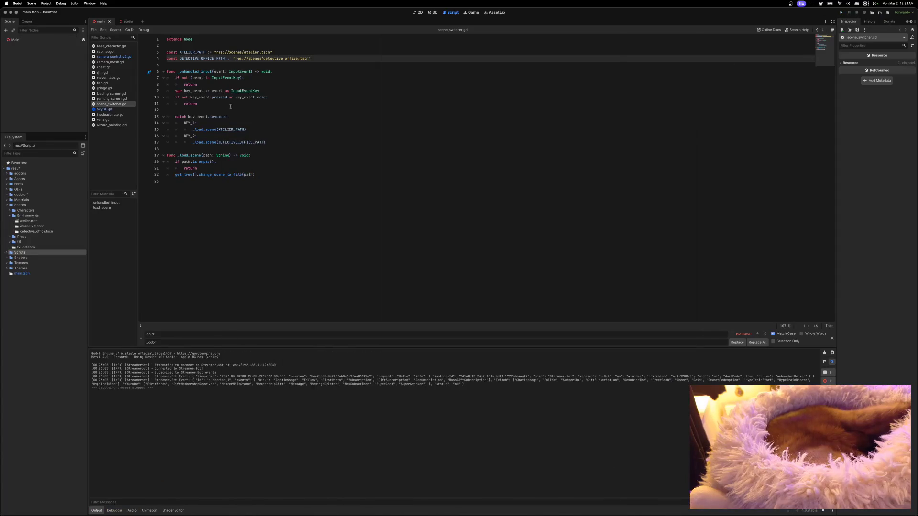
In Project Settings Autoload, set the path to res://Scripts/autoload/scene_switcher.gd.
click(46, 3)
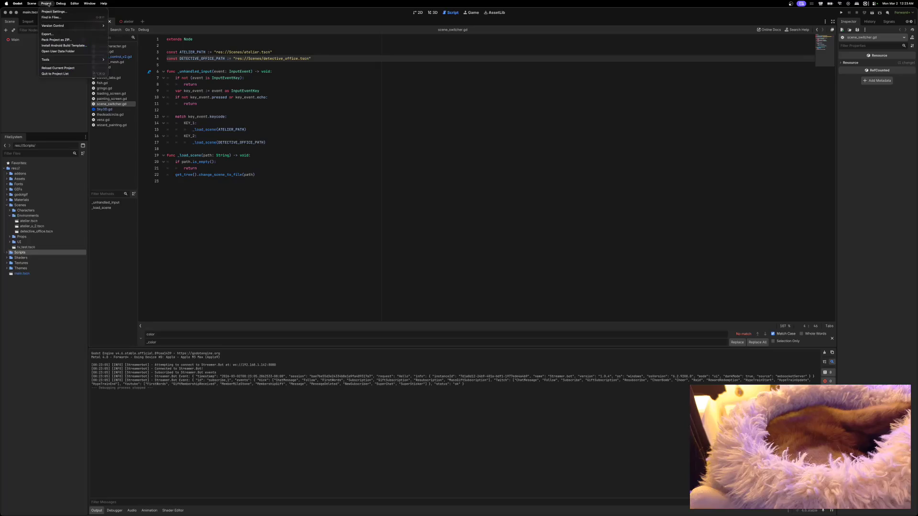
click(48, 12)
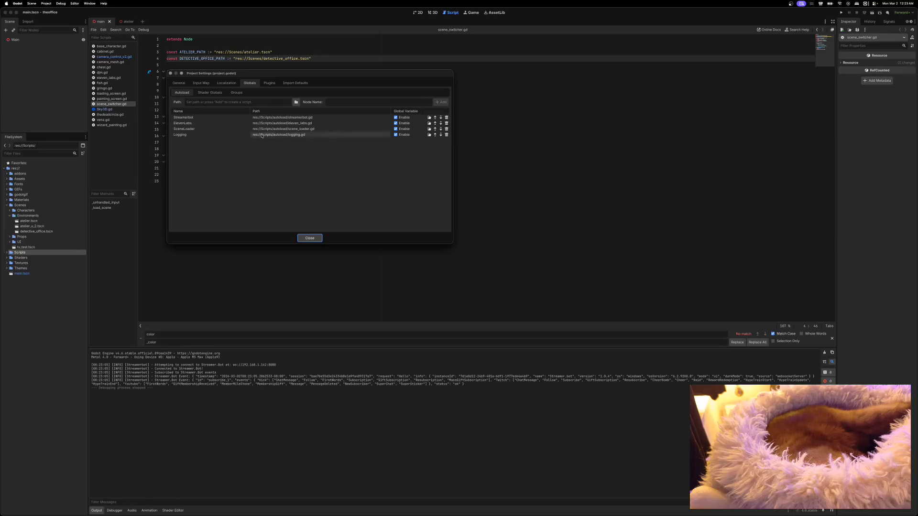
click(296, 102)
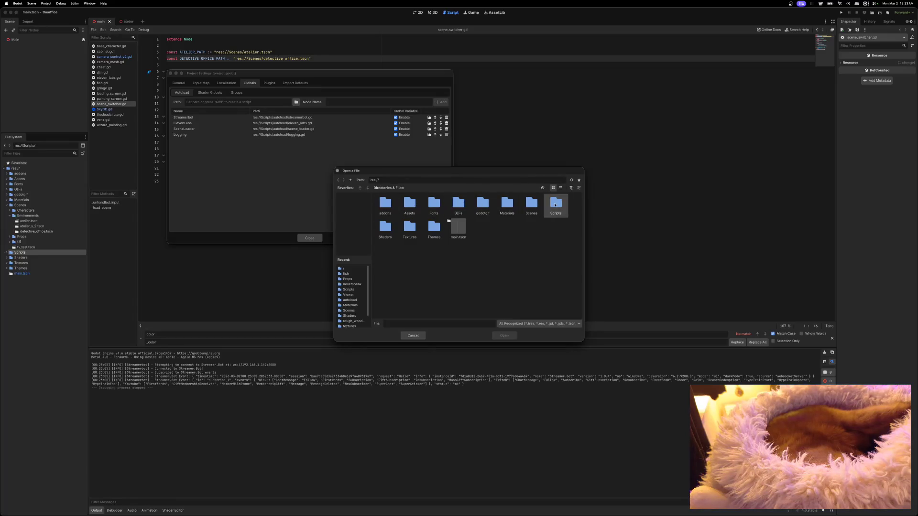
double_click(555, 202)
double_click(385, 205)
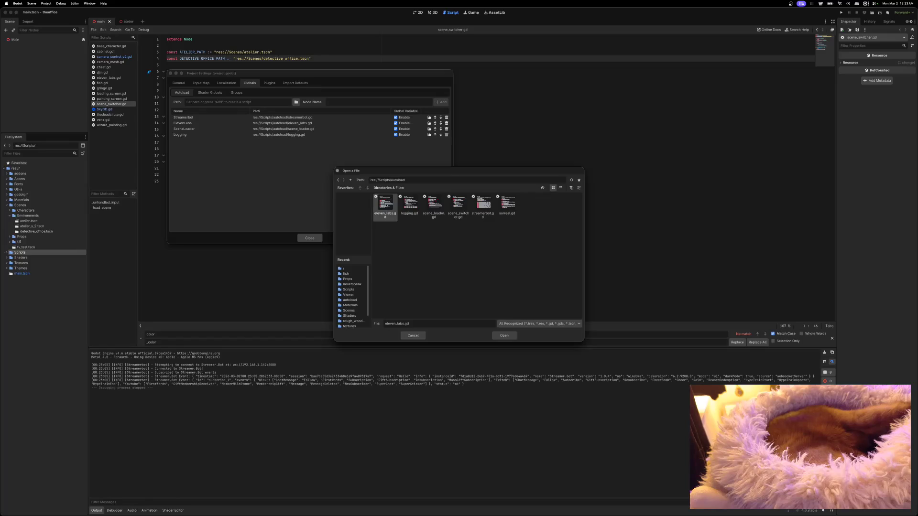
click(459, 207)
click(500, 335)
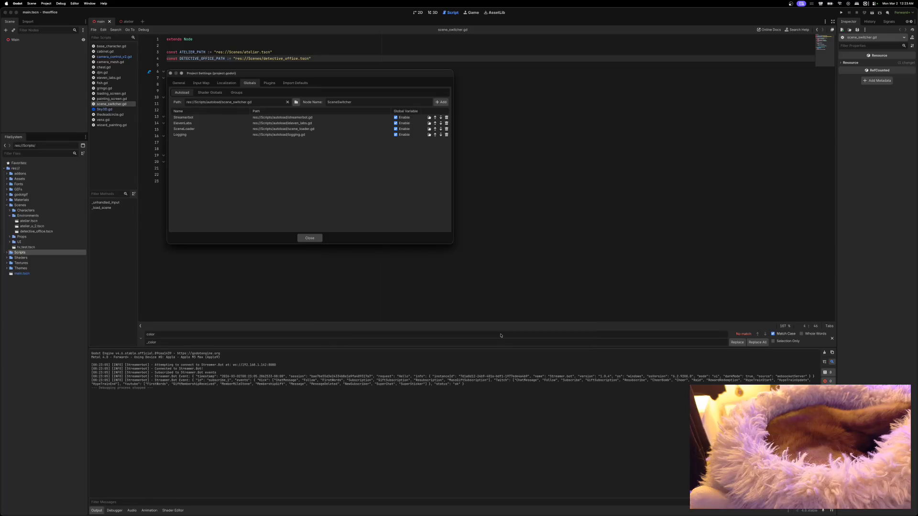
click(311, 238)
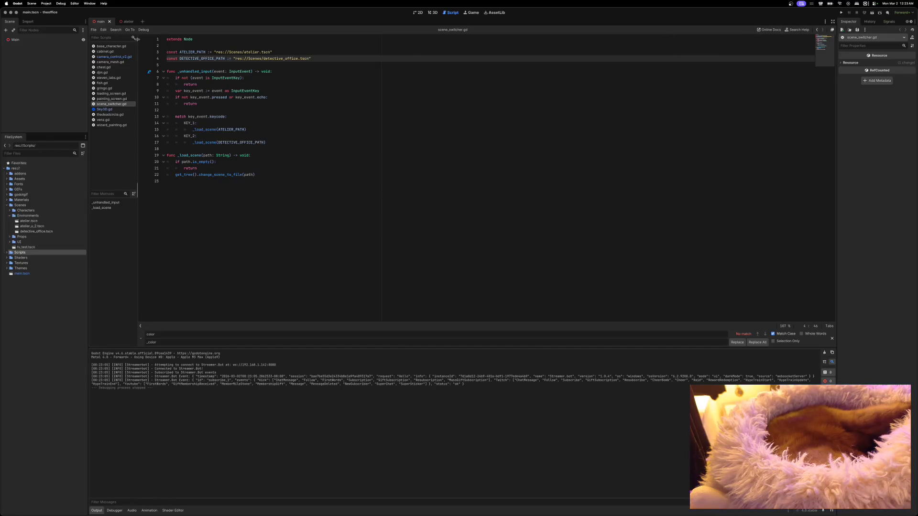
Add SceneSwitcher as a project autoload, then run the project to test scene switching.
click(41, 3)
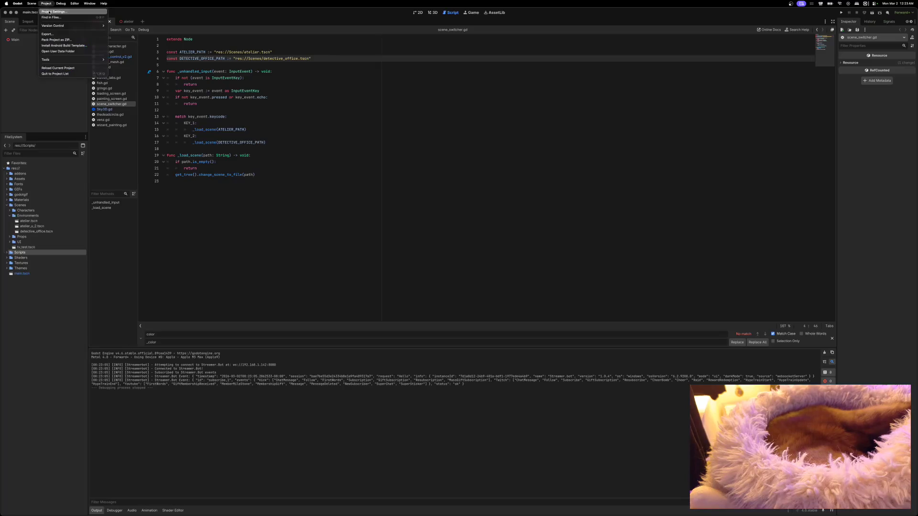
click(49, 12)
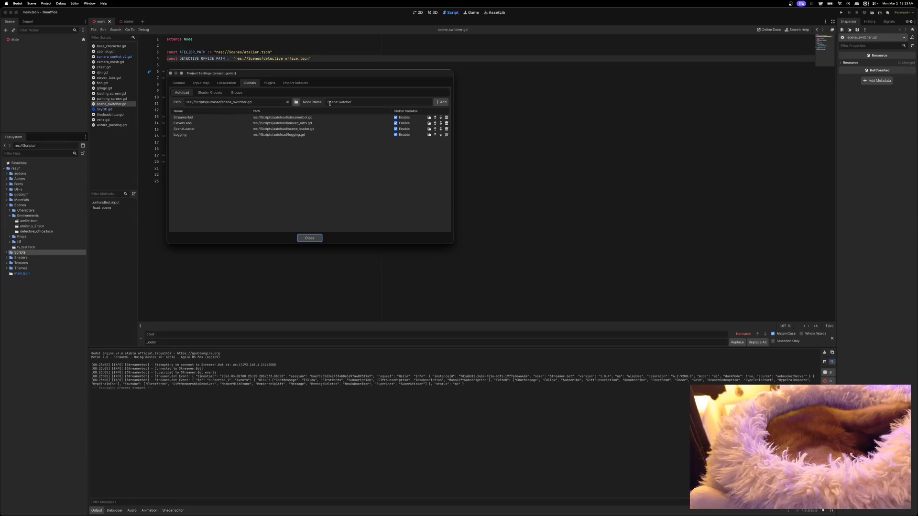
click(440, 102)
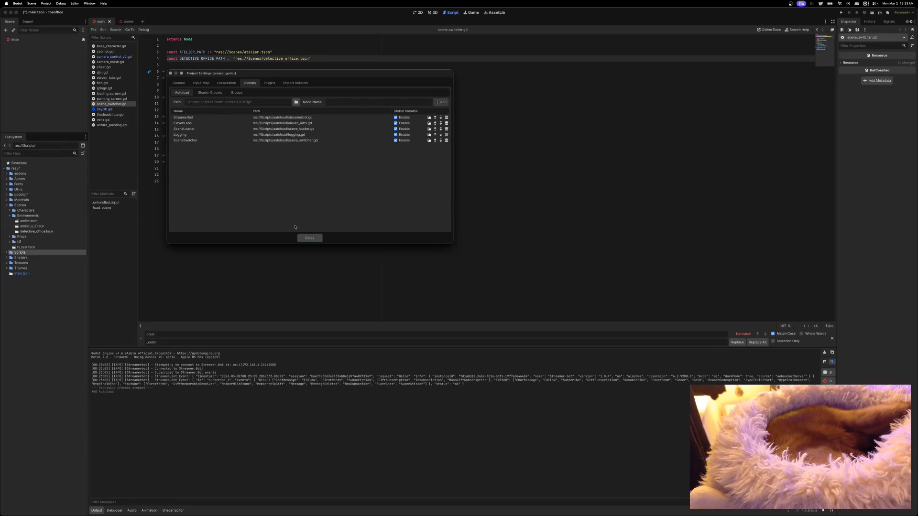
click(306, 238)
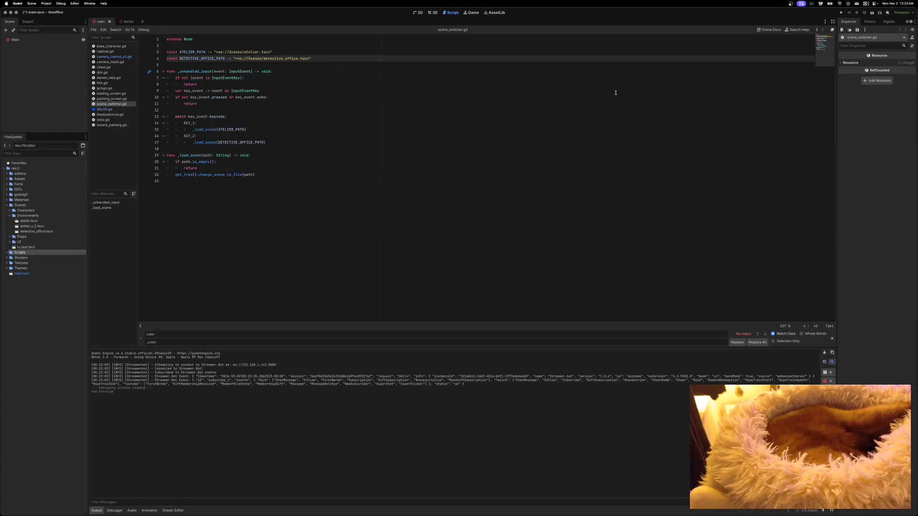
click(841, 13)
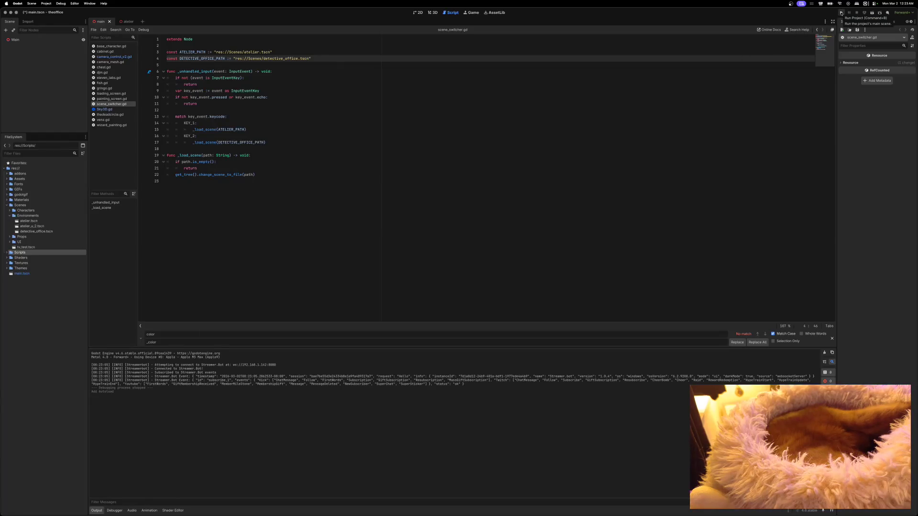
Stop the test run and show the two Errors-list failures to open res://Scenes/atelier.tscn.
drag(568, 119, 536, 93)
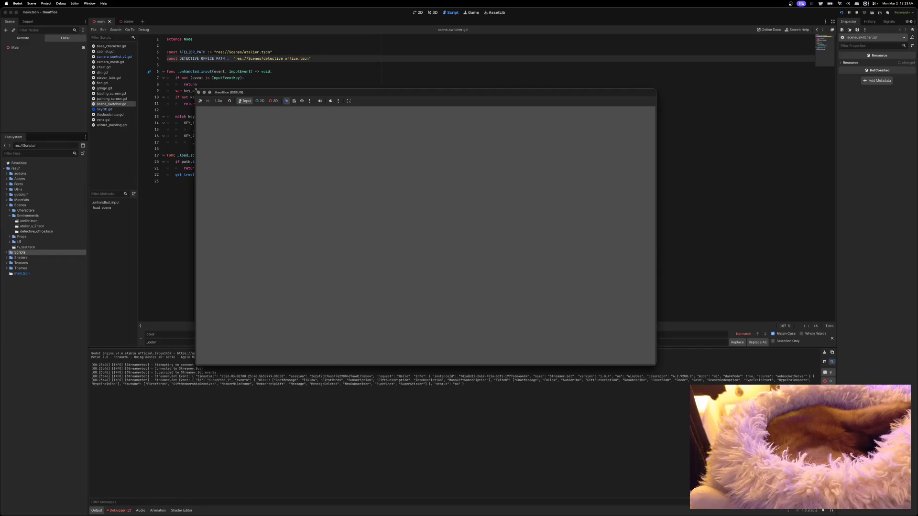
click(199, 92)
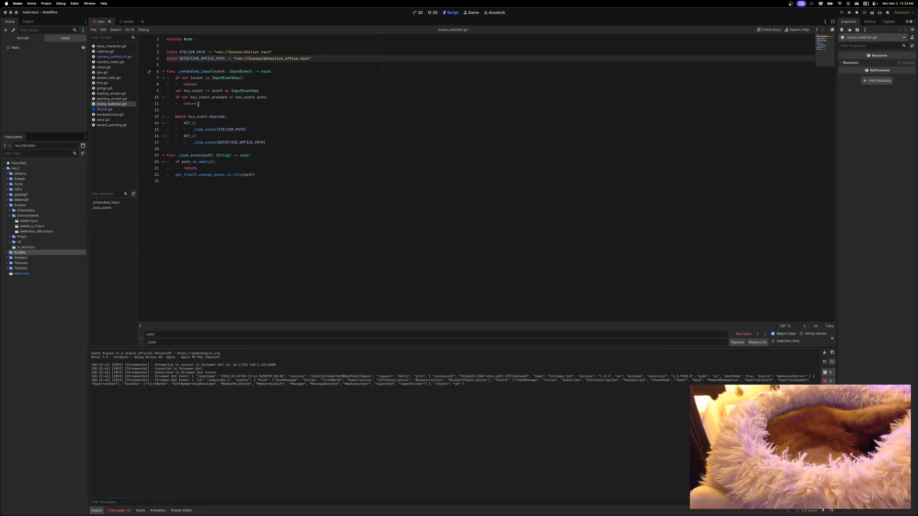
click(123, 510)
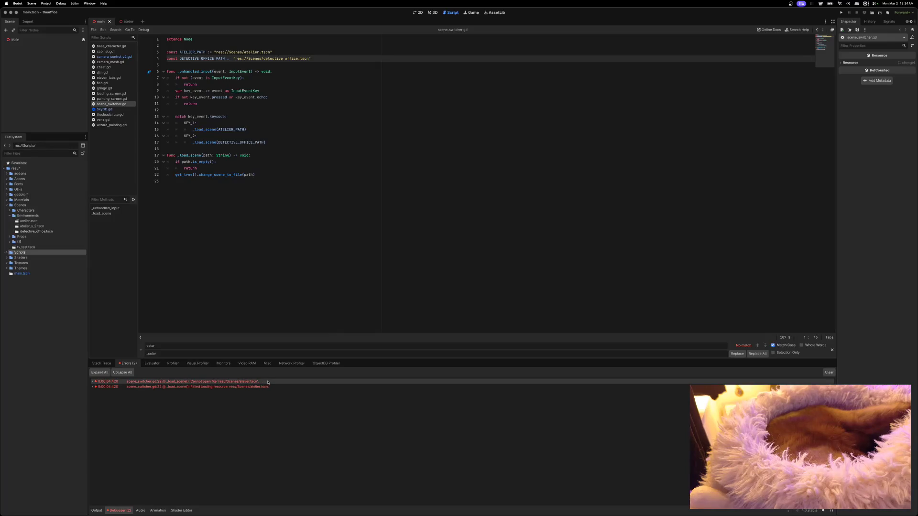
mouse_move(268, 382)
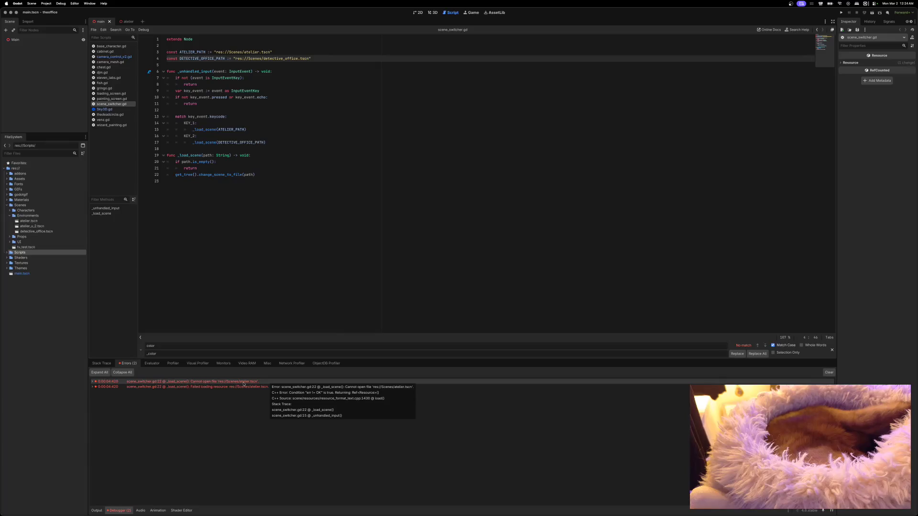
click(244, 52)
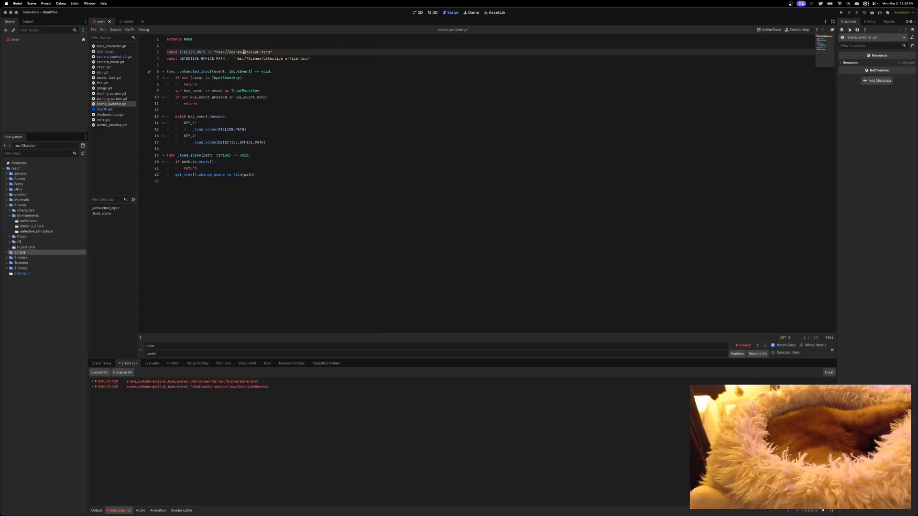
Insert Environments/ into both the atelier and detective office path constants and save scene_switcher.gd.
text(Environments)
text(/)
key(Down)
text(Environments/)
key(ctrl+s)
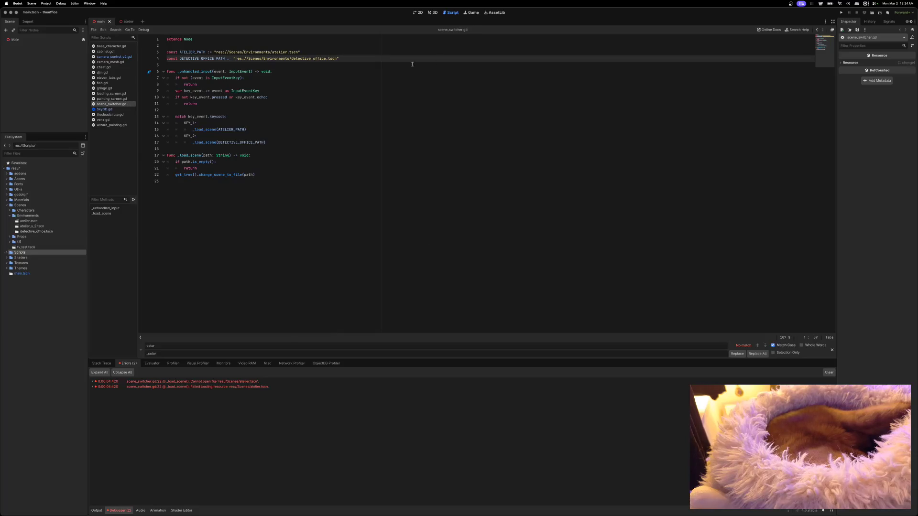
Test the fix by running the project and switching scenes with key 2, then return to the atelier scene.
click(840, 13)
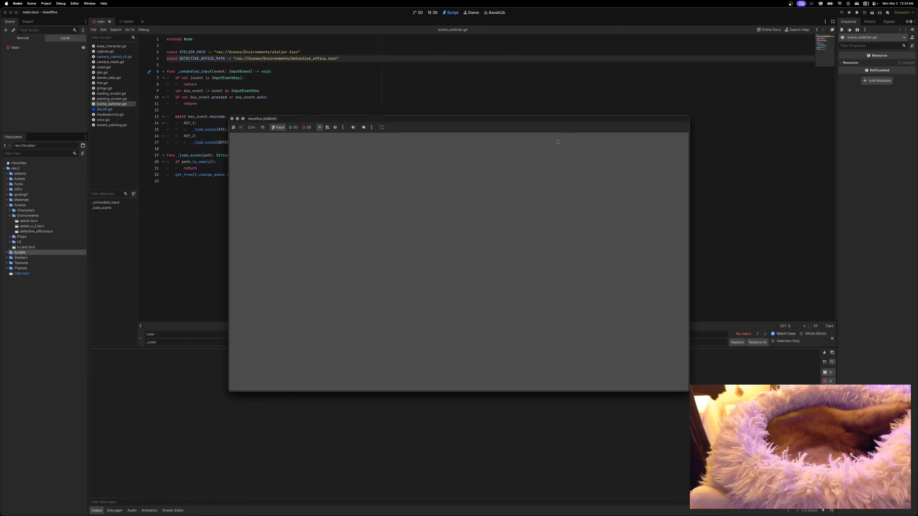
drag(480, 120, 455, 107)
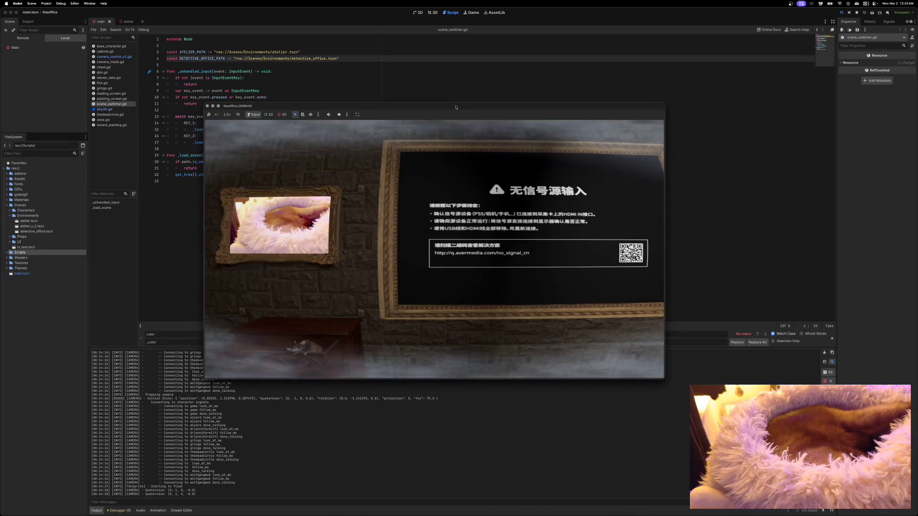
key(2)
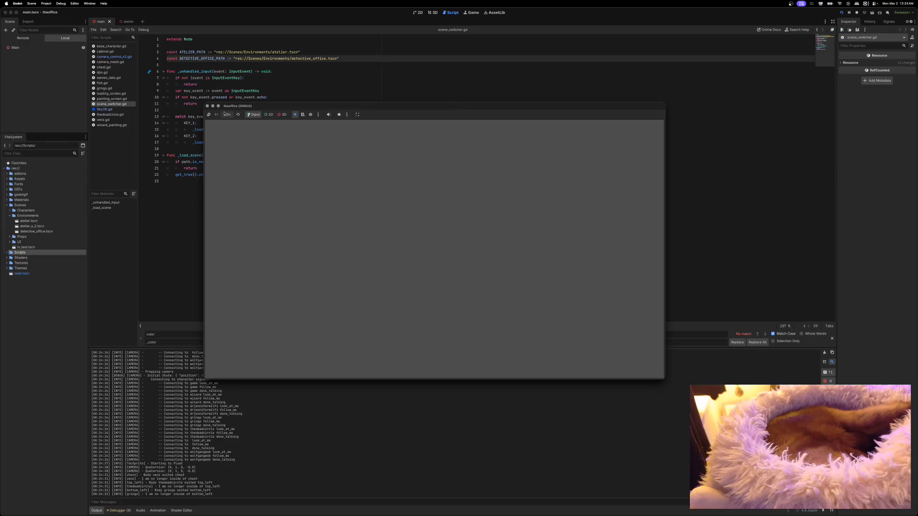
click(207, 105)
click(127, 21)
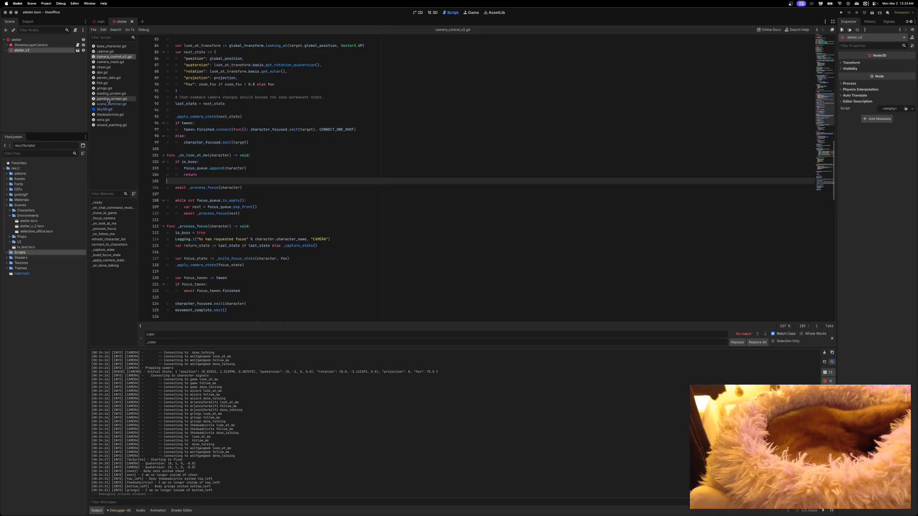
Copy the StreamscapeCamera node from the atelier scene tree, then select detective_office.tscn.
right_click(28, 45)
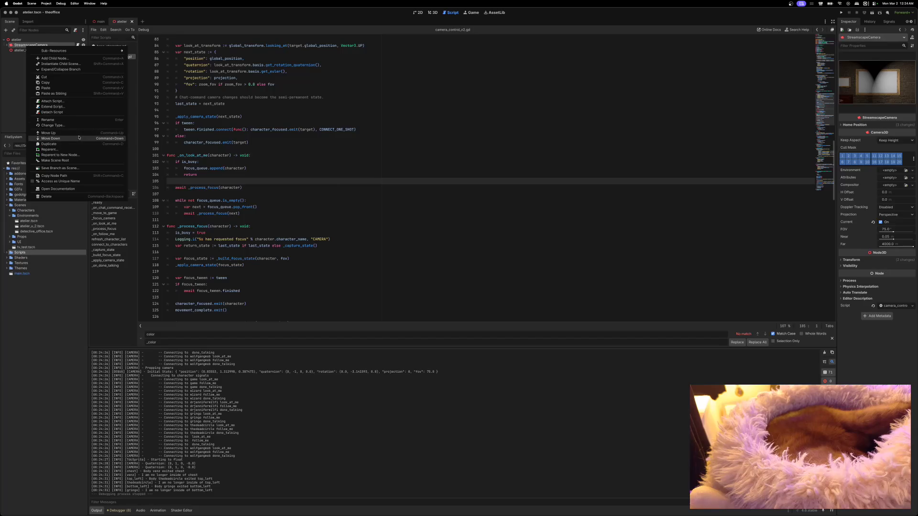
click(56, 83)
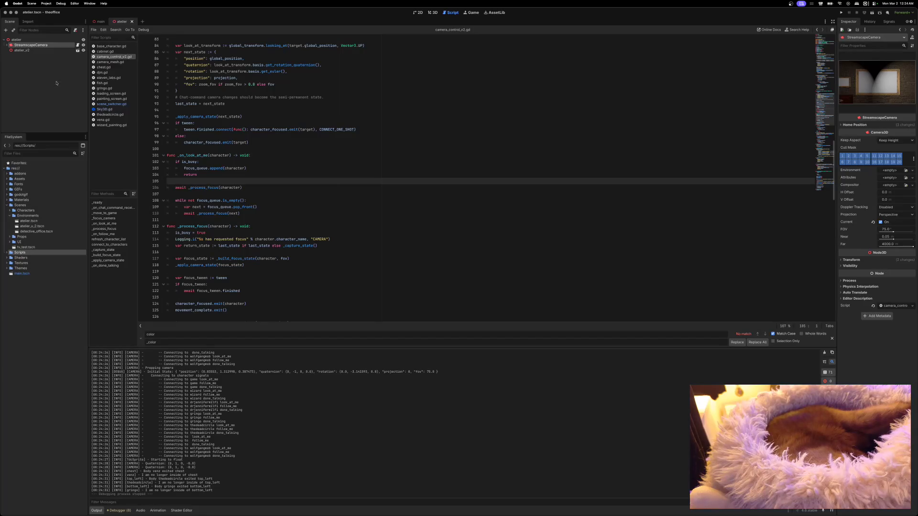
click(38, 232)
Open detective_office in the 3D view and collapse its Ceiling, exterior, floor, window pane and Desk branches.
double_click(38, 232)
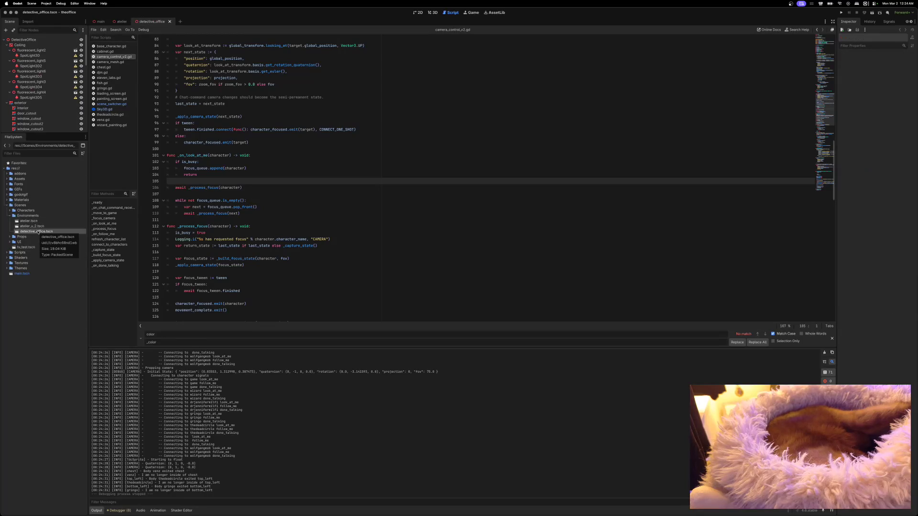
click(433, 12)
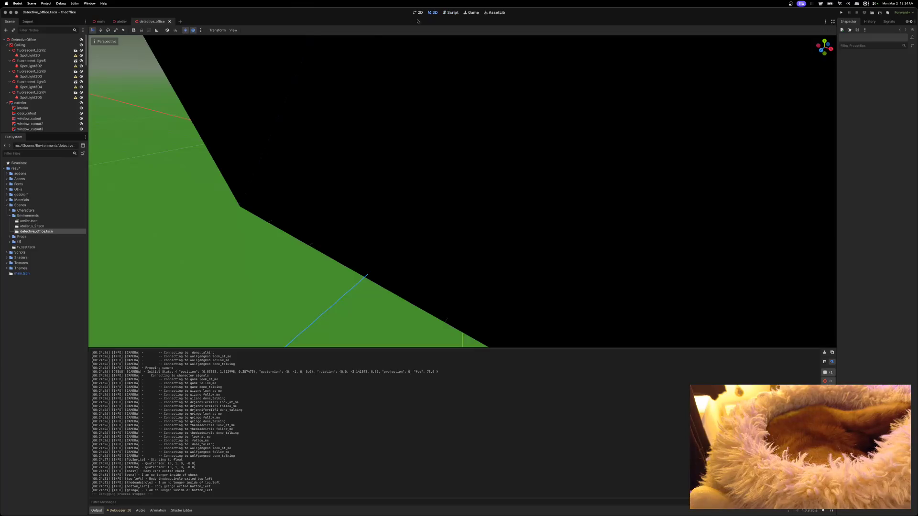
click(7, 46)
click(6, 50)
click(11, 56)
click(7, 55)
click(7, 66)
click(6, 72)
click(6, 76)
click(7, 82)
click(6, 87)
click(7, 93)
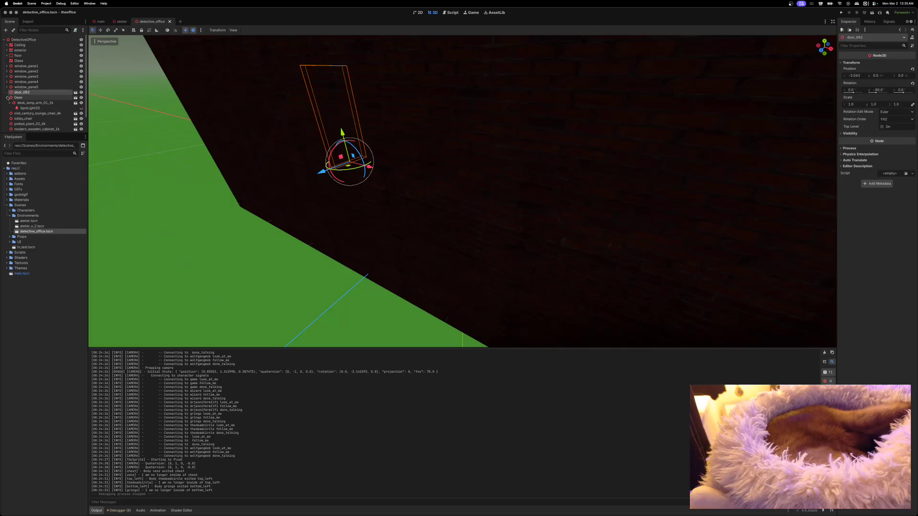
click(7, 98)
Create a new scene with a 3D Scene (Node3D) root.
scroll(9, 102, down, 1)
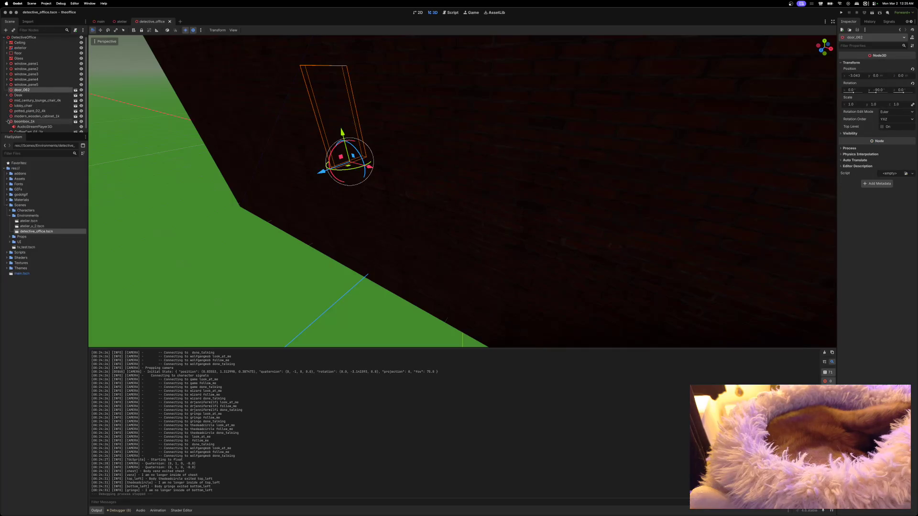
scroll(11, 108, up, 1)
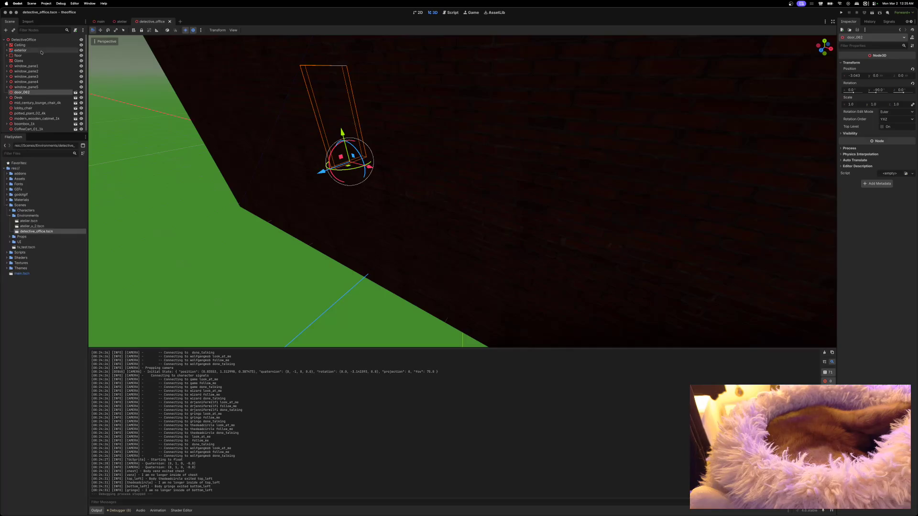
click(181, 22)
click(40, 57)
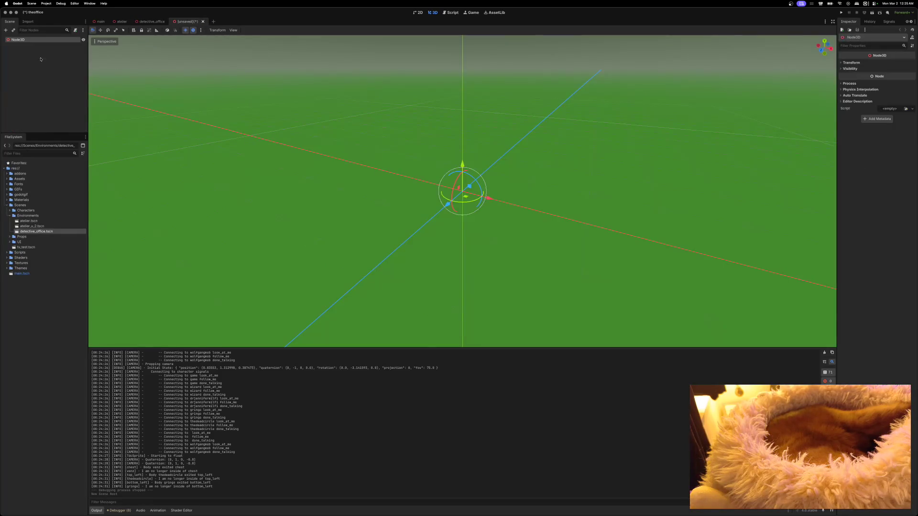
Paste StreamscapeCamera under Node3D, instance detective_office.tscn beside it, and frame the view on the camera.
right_click(45, 51)
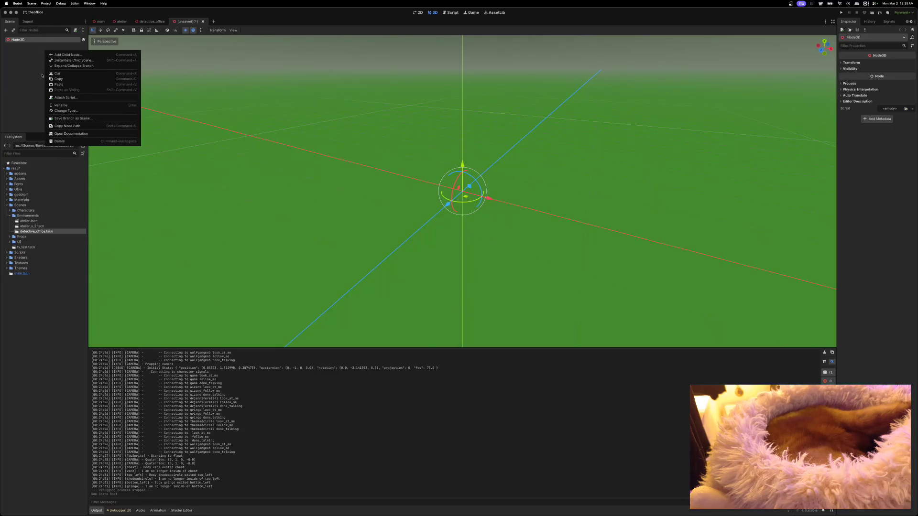
click(55, 85)
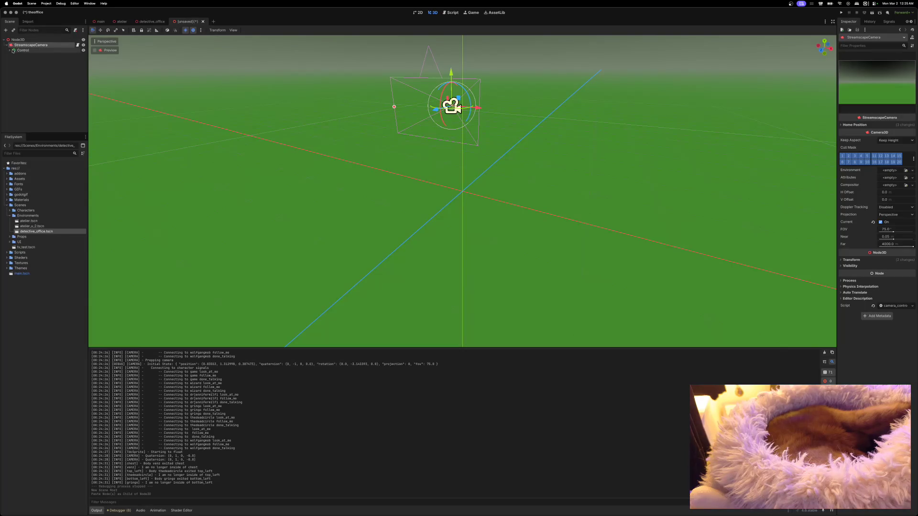
click(7, 45)
mouse_move(18, 232)
mouse_down()
mouse_move(41, 163)
mouse_move(20, 42)
mouse_up()
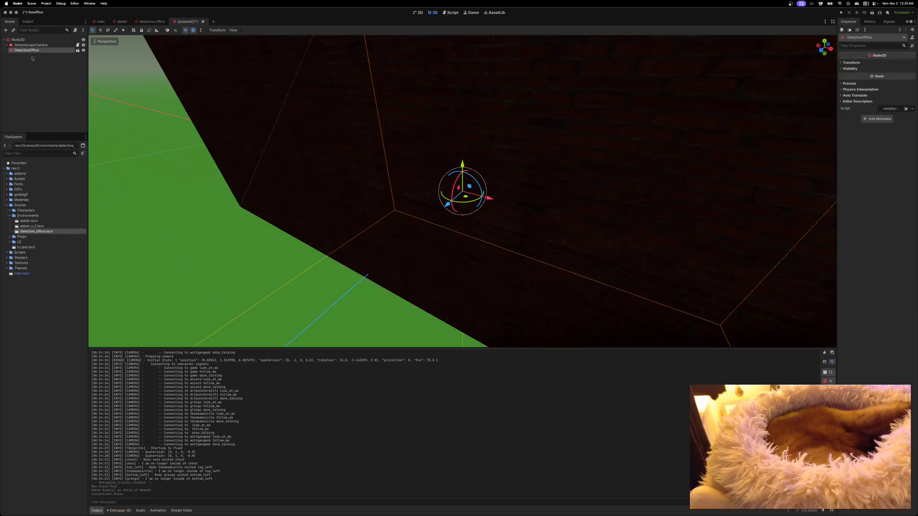
click(30, 45)
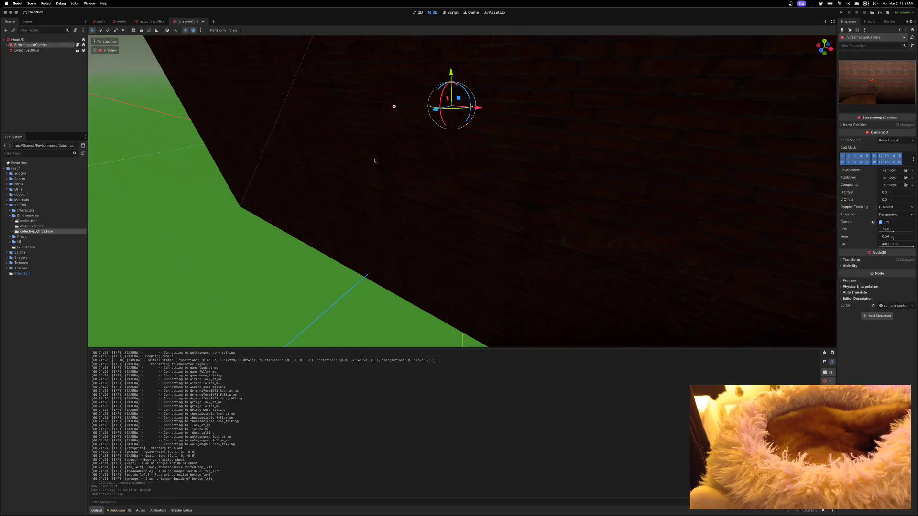
key(f)
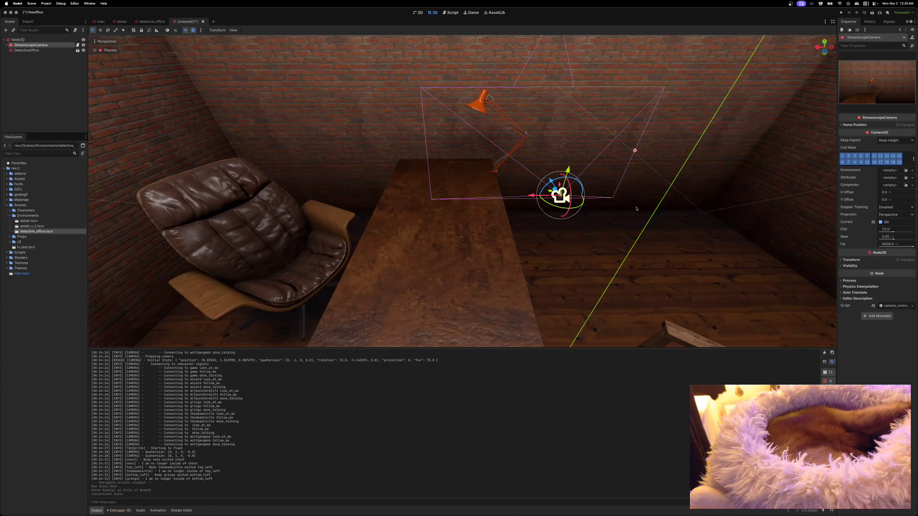
Move and rotate StreamscapeCamera so it sits above the leather armchair, facing the desk.
mouse_move(559, 195)
mouse_down()
mouse_move(280, 179)
mouse_move(298, 185)
mouse_up()
drag(311, 301, 287, 312)
mouse_move(275, 189)
mouse_down()
mouse_move(265, 151)
mouse_move(281, 174)
mouse_move(201, 195)
mouse_up()
drag(277, 207, 538, 344)
mouse_move(472, 204)
mouse_down()
mouse_move(434, 220)
mouse_move(407, 249)
mouse_move(425, 260)
mouse_up()
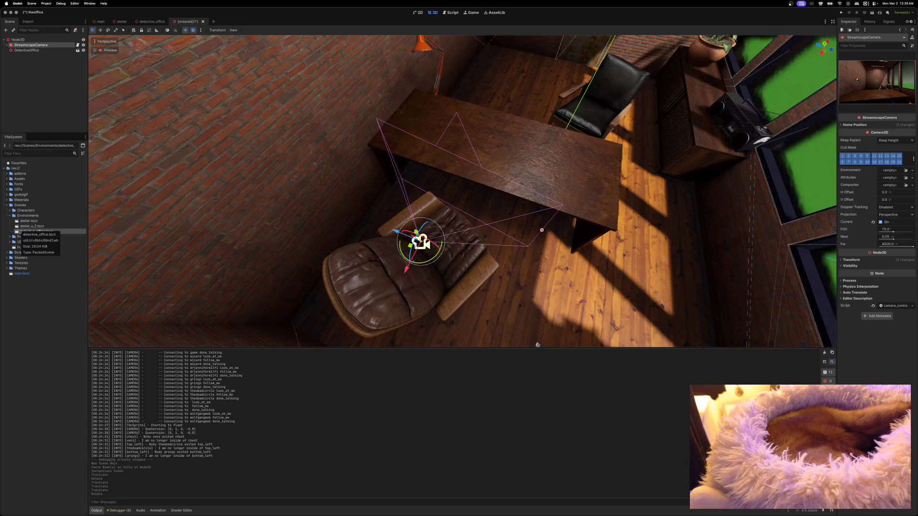
Create a new folder named Sets inside Scenes/Environments.
right_click(26, 216)
mouse_move(38, 223)
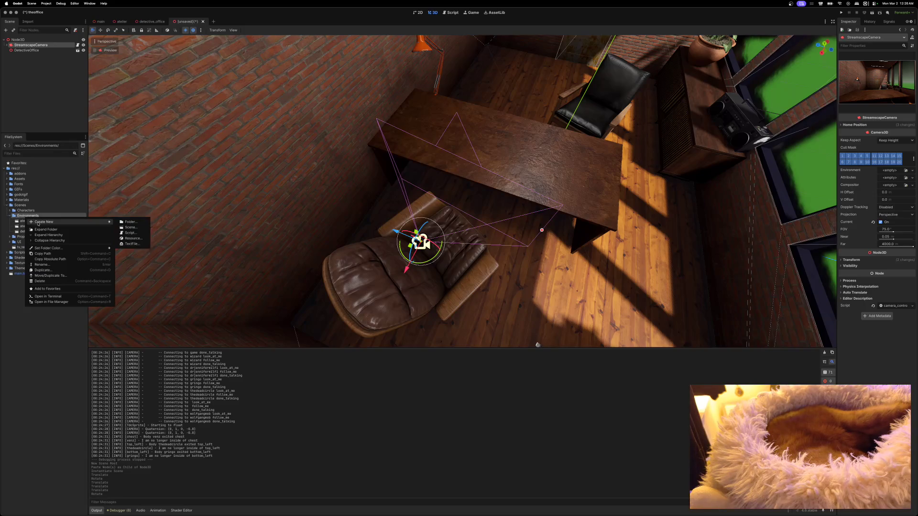
click(129, 222)
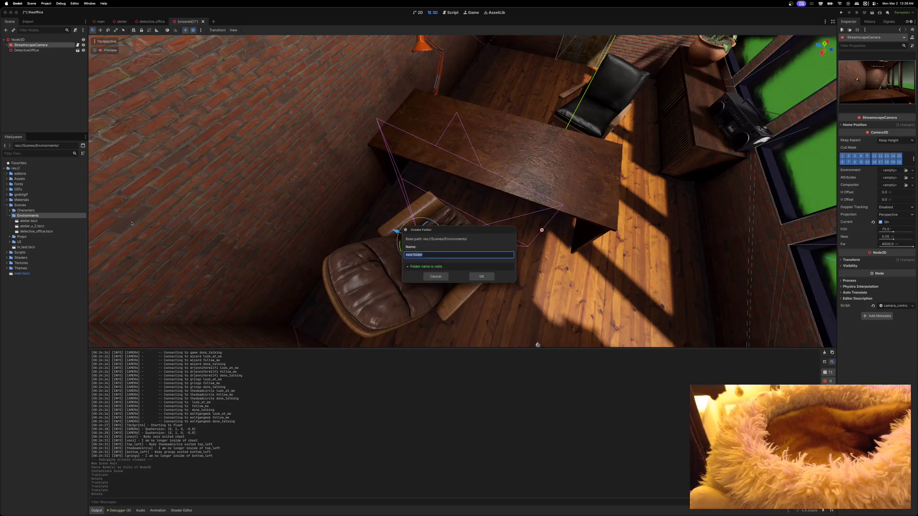
text(sets)
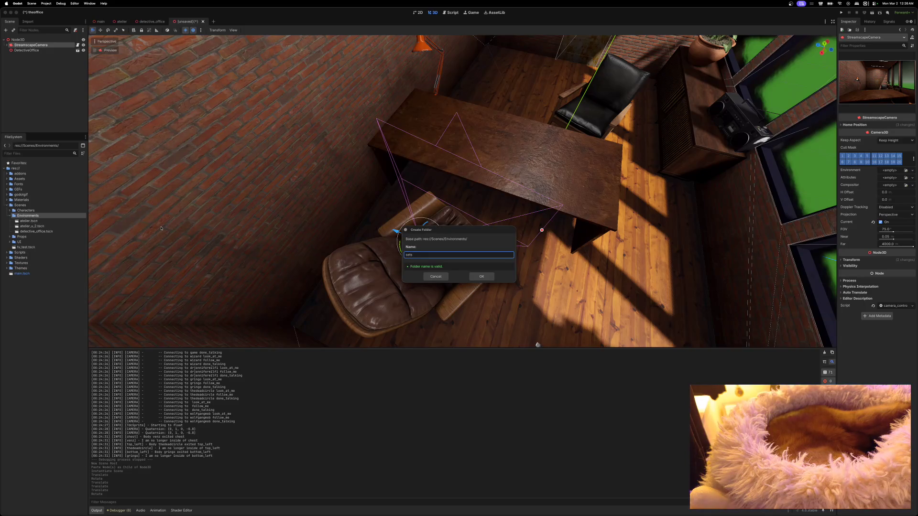
key(BackSpace)
key(BackSpace)
text(Se)
click(481, 276)
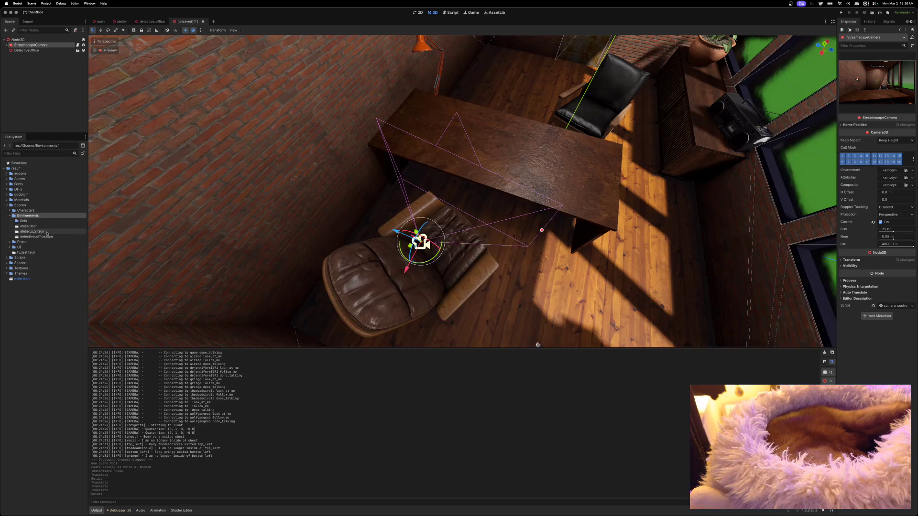
Move atelier_v_2.tscn and detective_office.tscn into Sets, then close the atelier and detective_office tabs.
click(27, 231)
shift+click(29, 236)
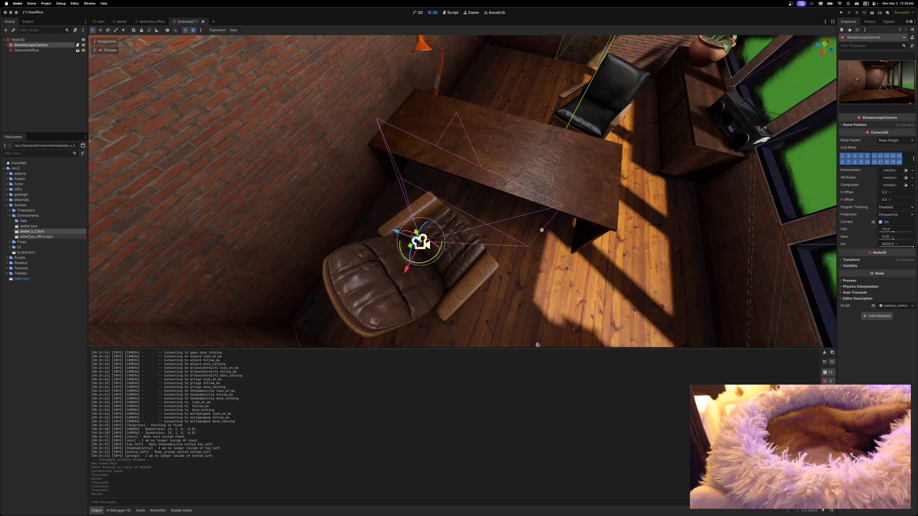
drag(28, 237, 22, 221)
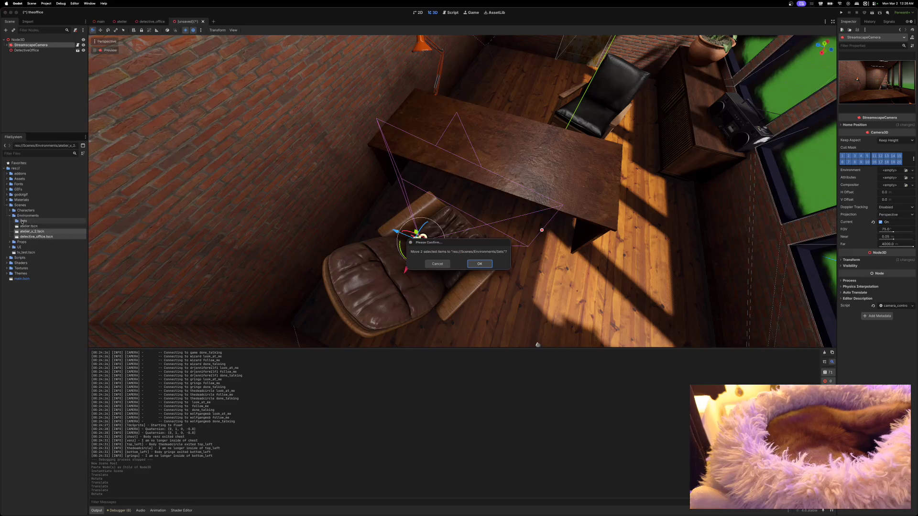
click(479, 263)
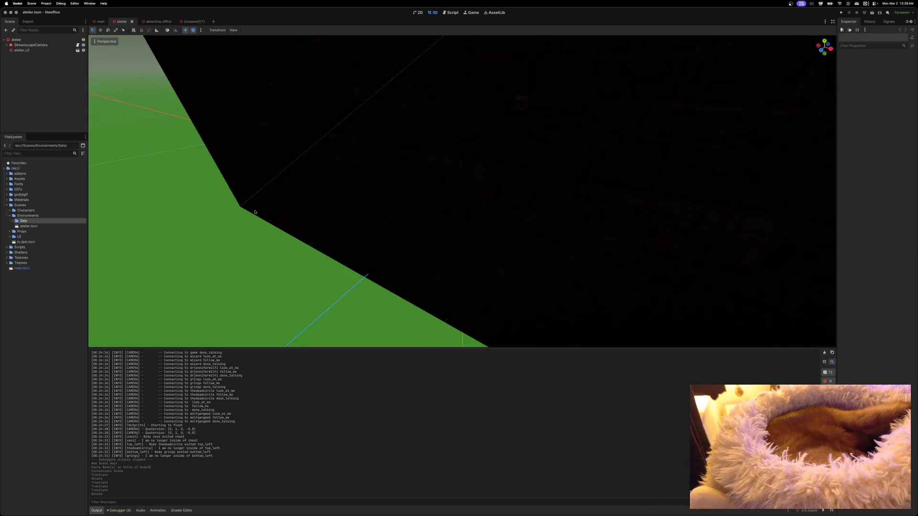
drag(384, 192, 457, 244)
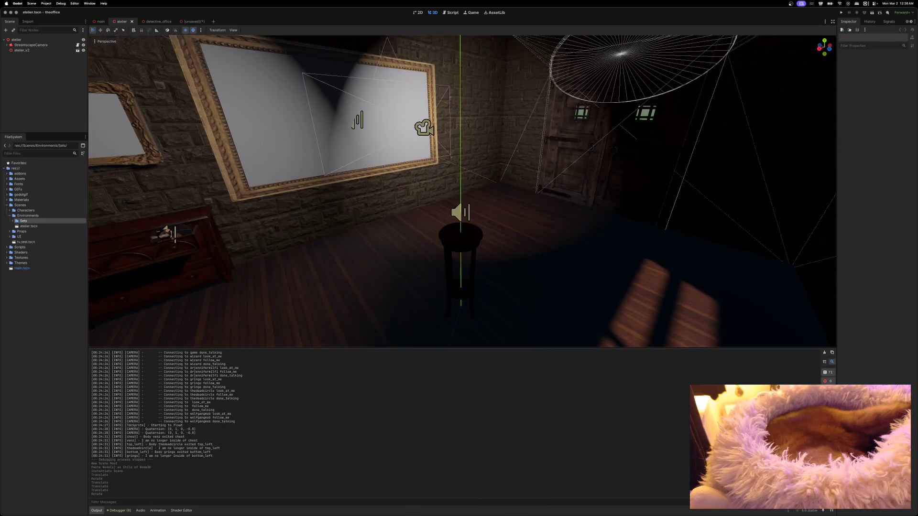
click(132, 21)
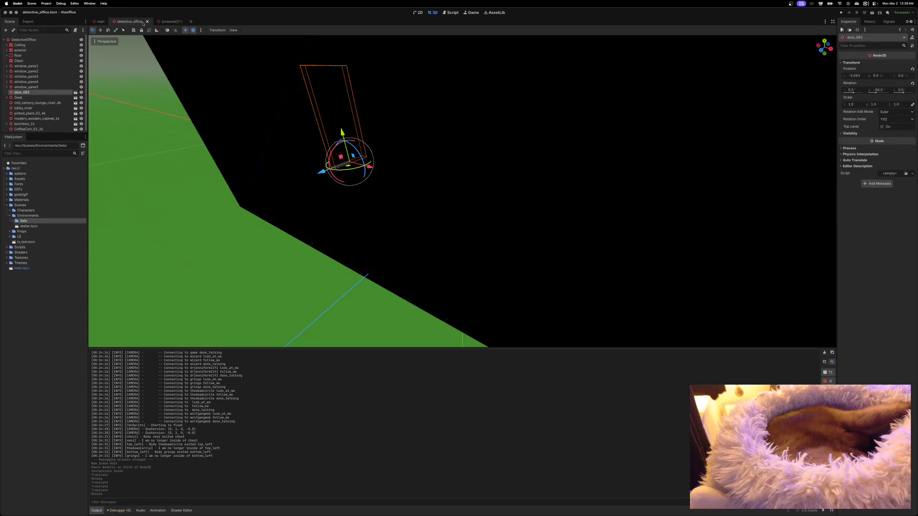
click(147, 21)
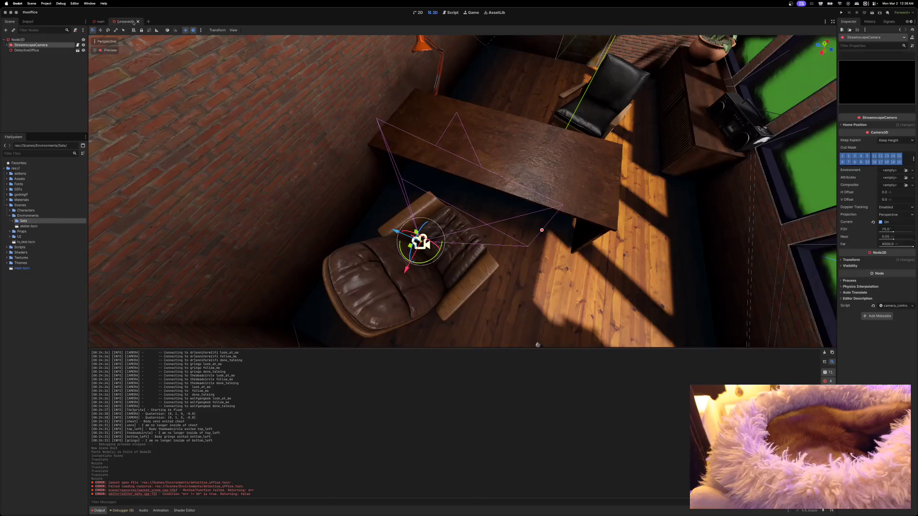
key(ctrl+s)
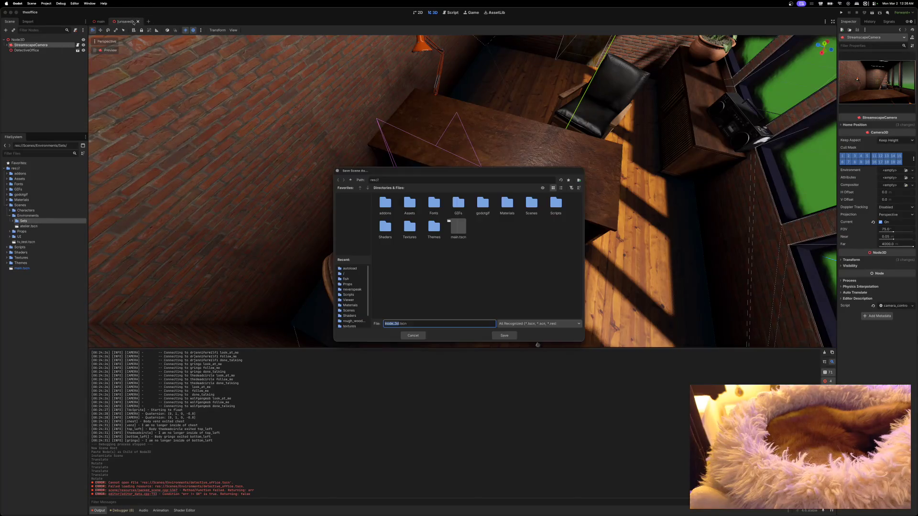
text(offic)
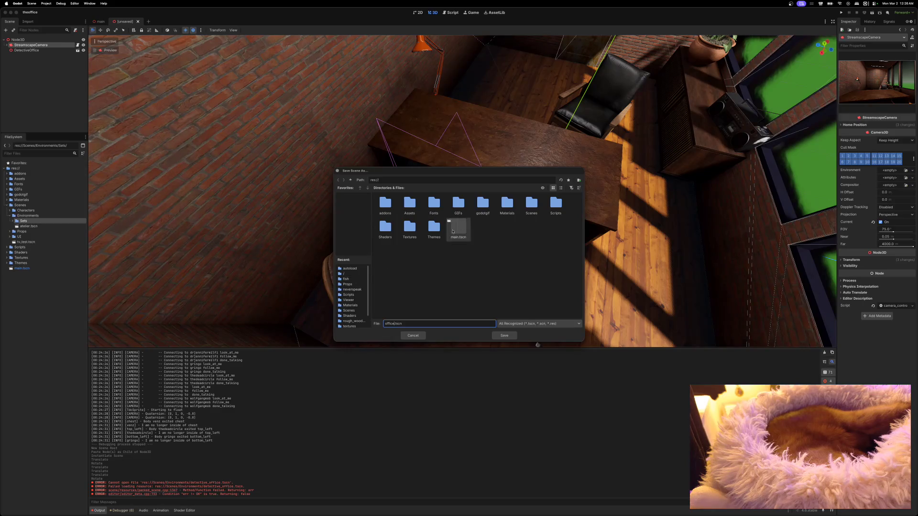
click(529, 204)
double_click(529, 204)
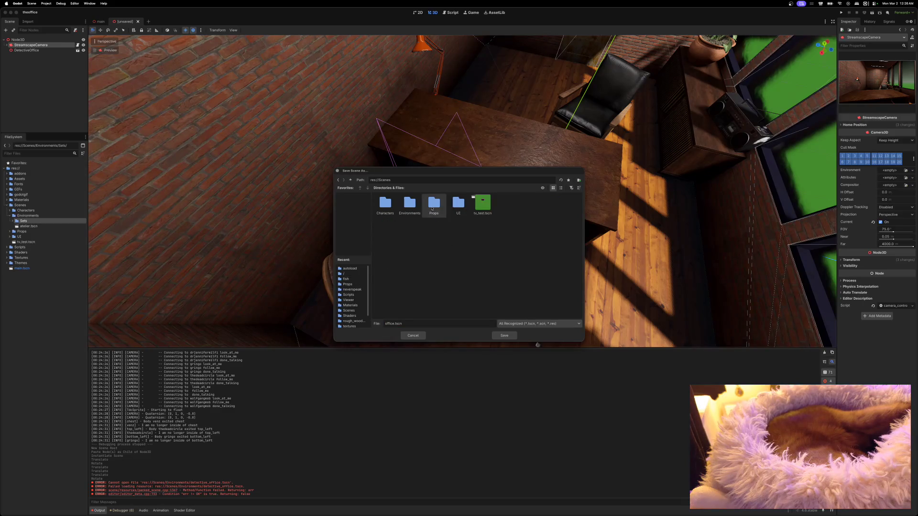
double_click(409, 204)
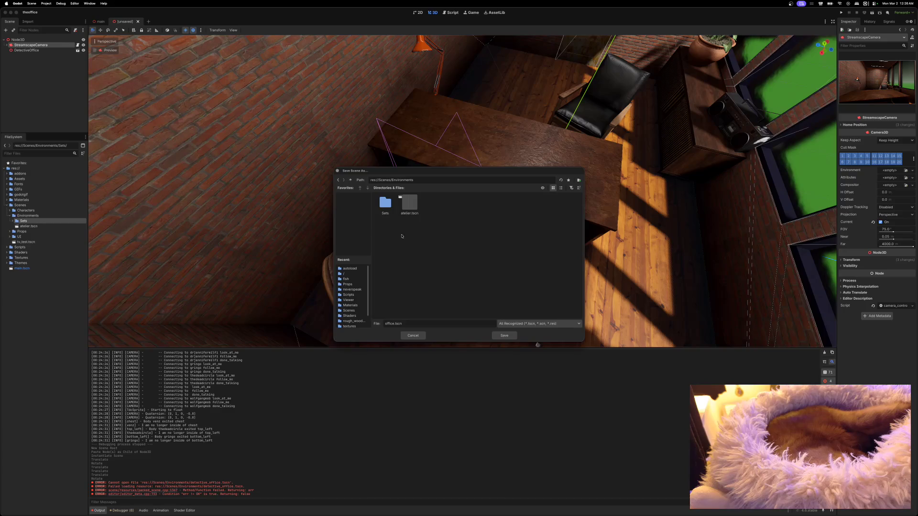
click(504, 335)
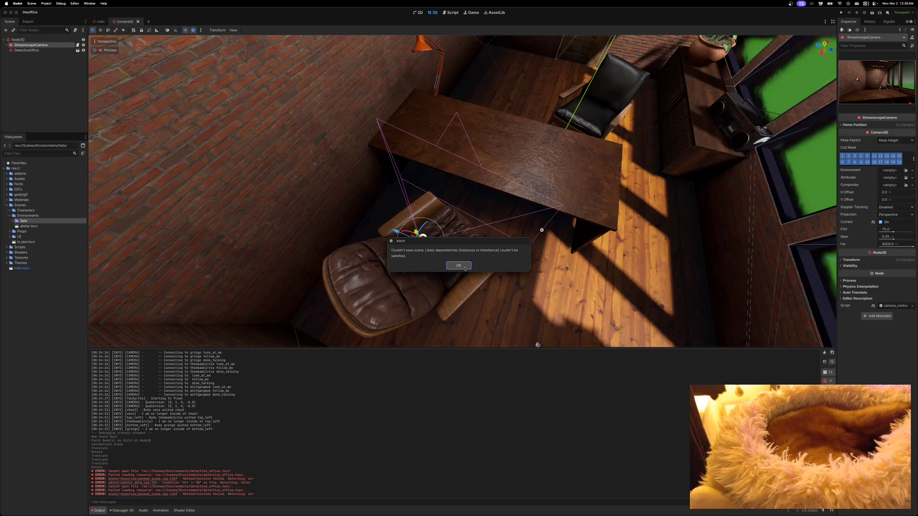
click(464, 267)
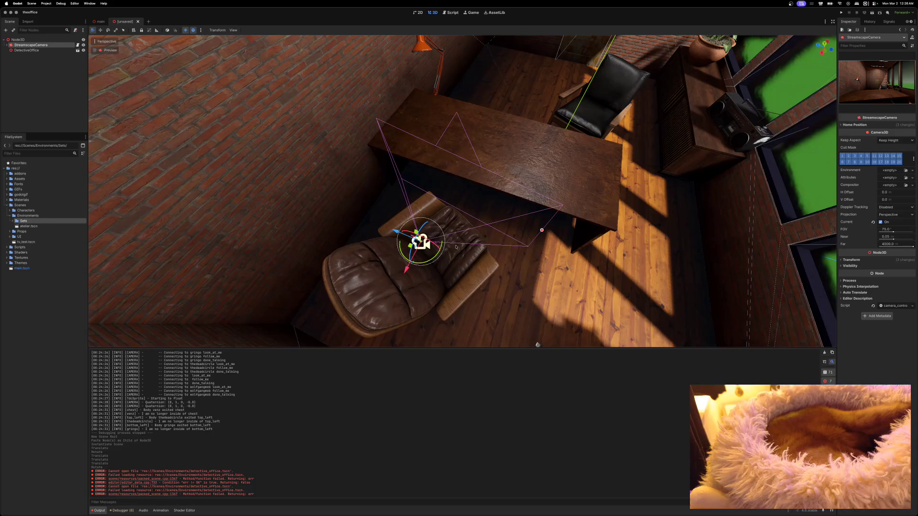
click(29, 50)
Delete the broken DetectiveOffice instance from the scene.
right_click(31, 51)
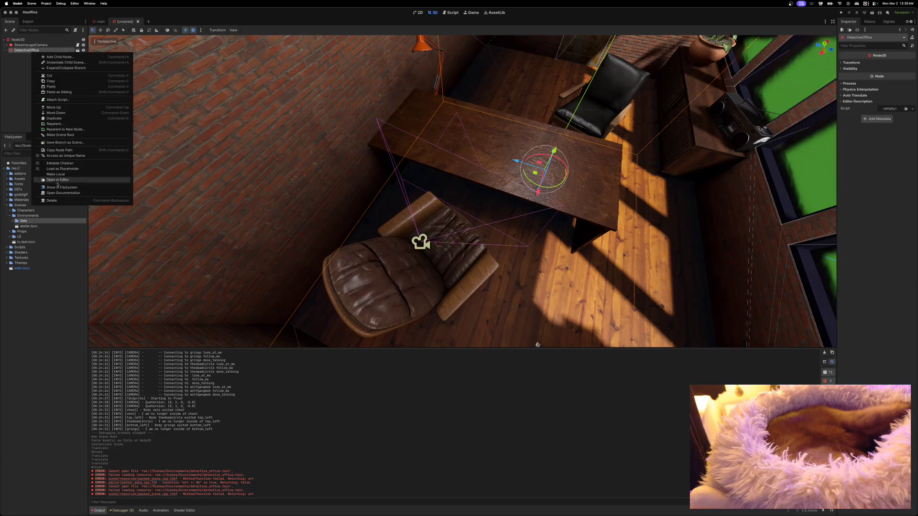
click(52, 200)
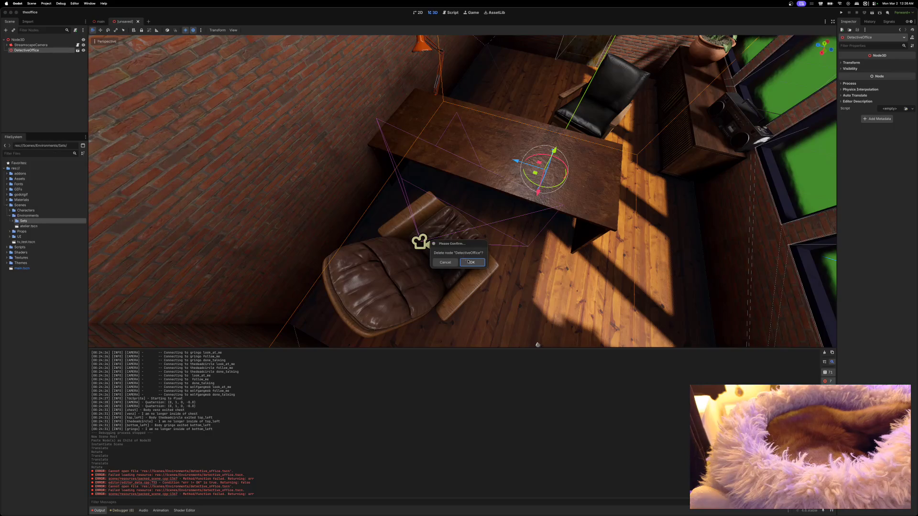
click(469, 262)
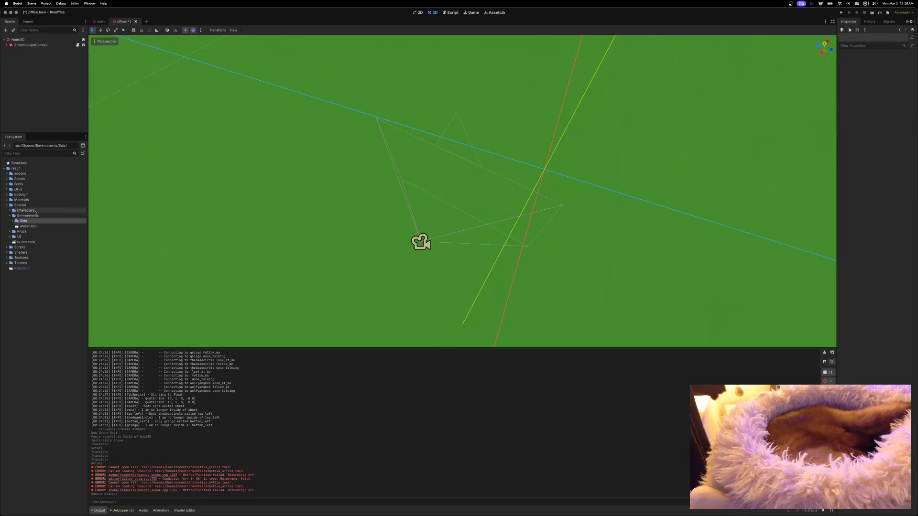
Instance detective_office.tscn from Sets under Node3D, save the scene as office.tscn, and close it.
click(12, 221)
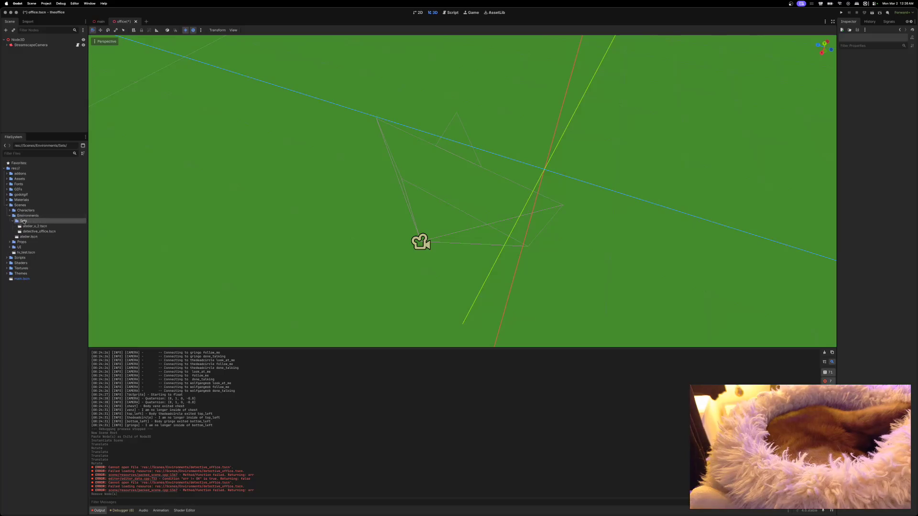
drag(22, 233, 18, 40)
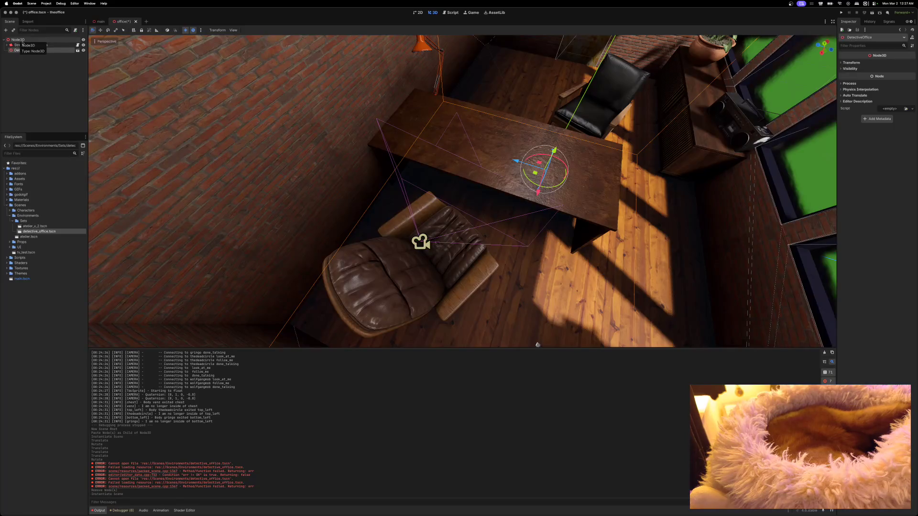
key(ctrl+s)
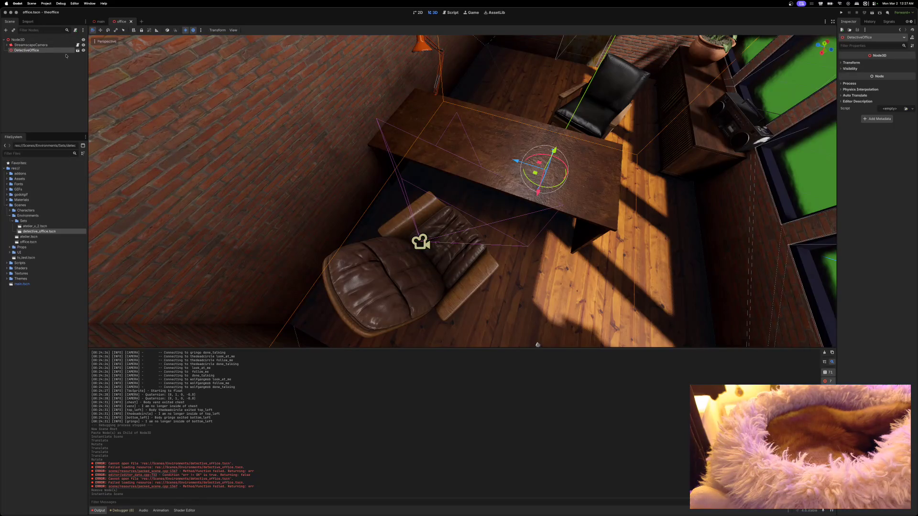
click(131, 21)
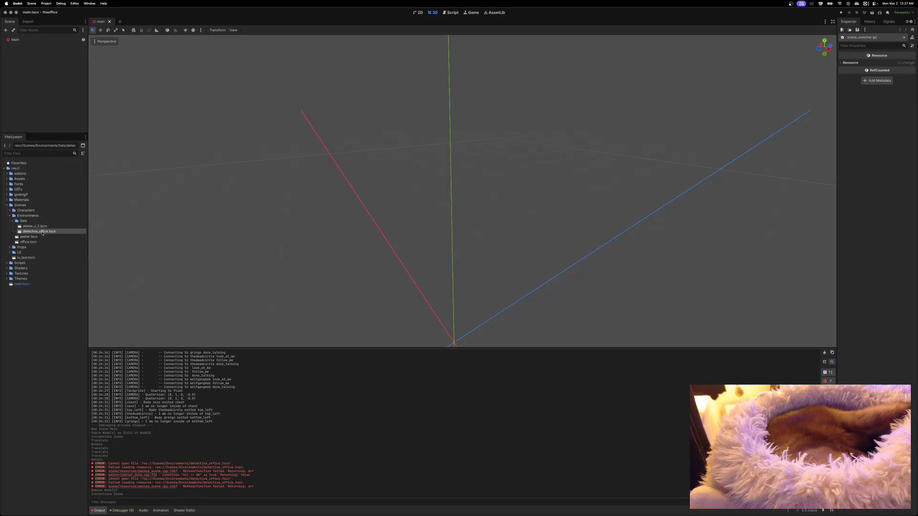
Remove 'detective_' from DETECTIVE_OFFICE_PATH in scene_switcher.gd so it targets office.tscn, then run the game.
click(12, 221)
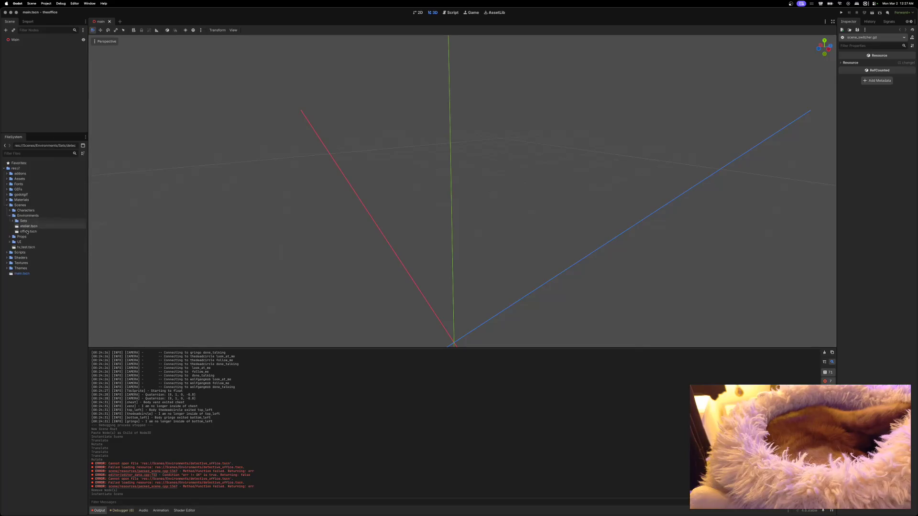
click(7, 205)
click(450, 13)
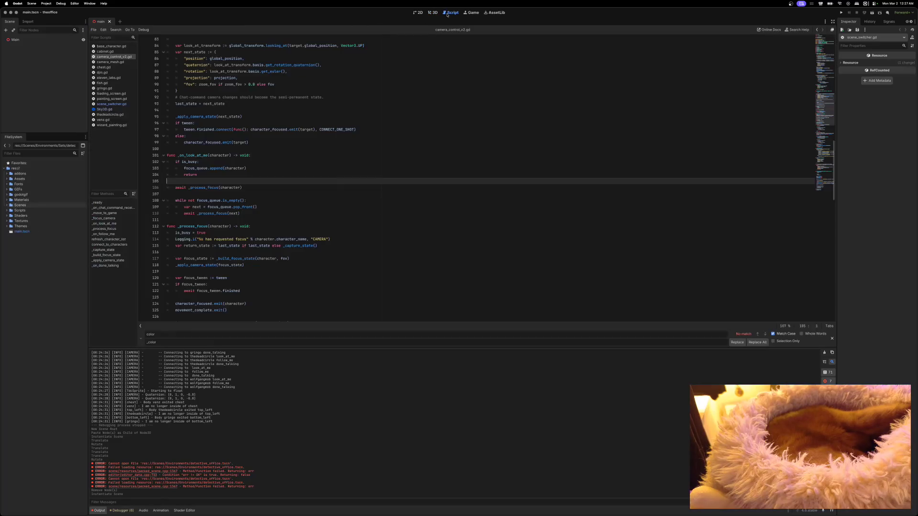
scroll(340, 61, up, 7)
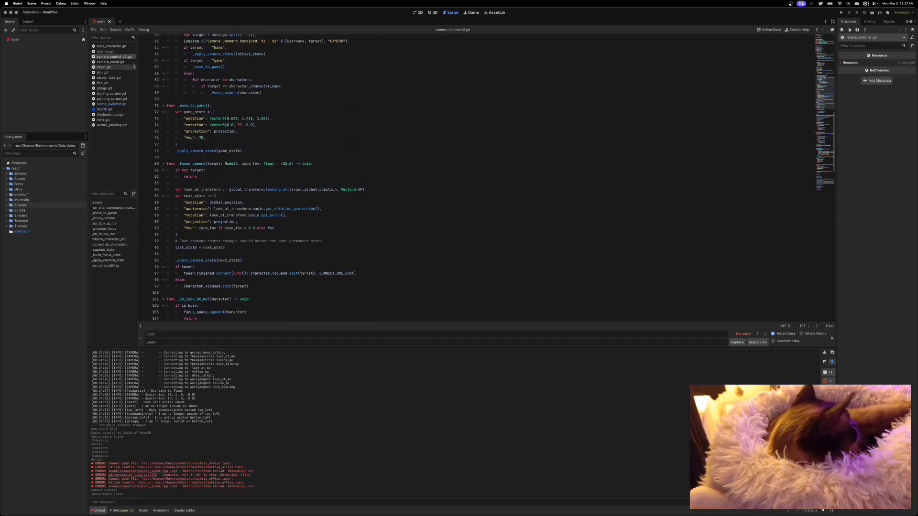
click(111, 104)
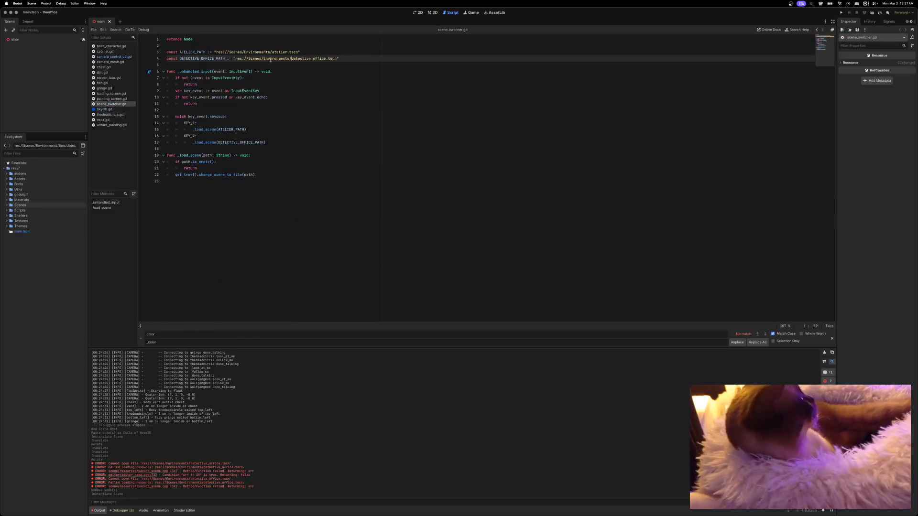
drag(289, 58, 313, 58)
key(BackSpace)
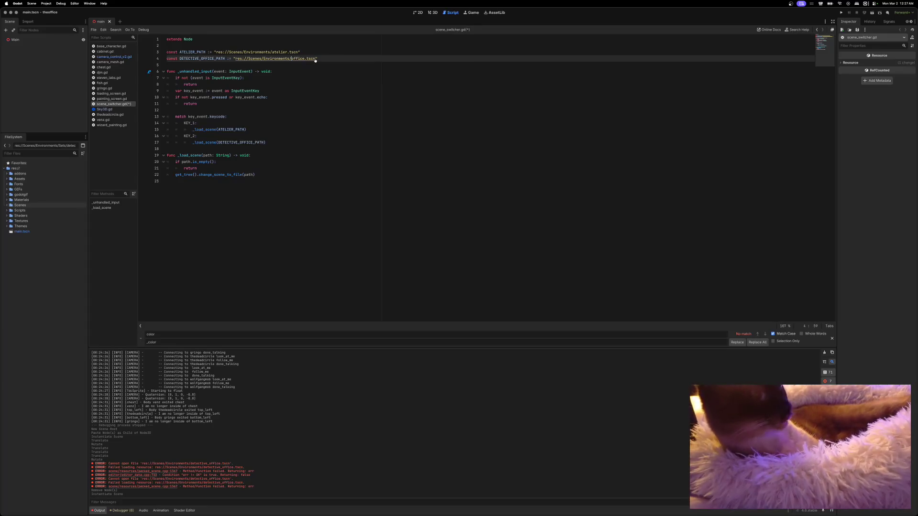
key(super+b)
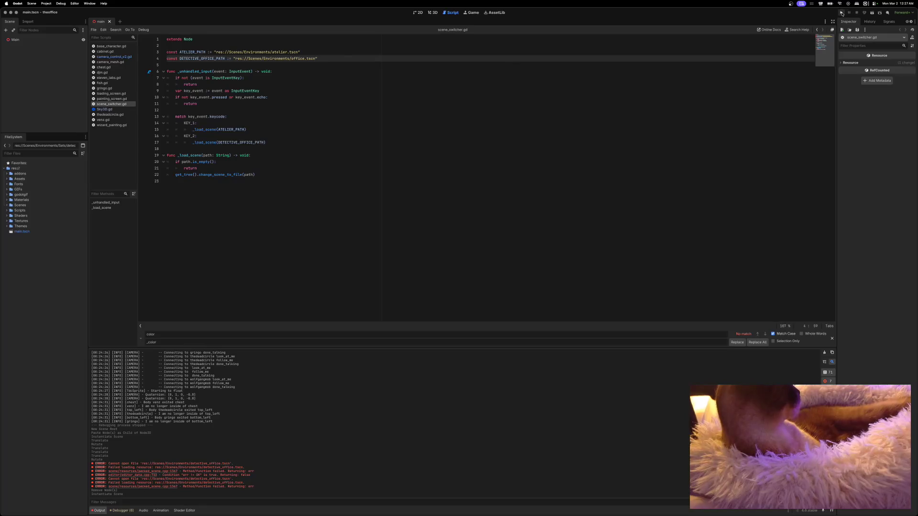
drag(567, 120, 549, 75)
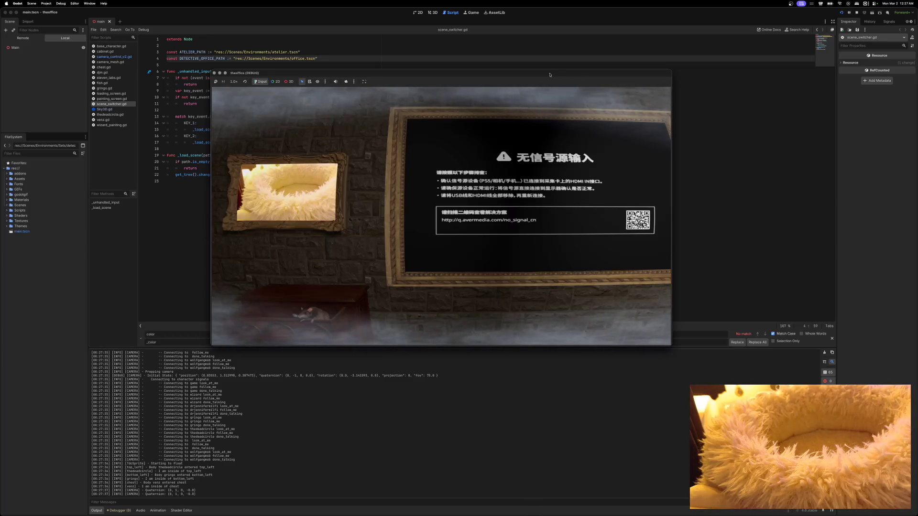
Switch the running game between office and atelier twice with keys 2 and 1, then stop it.
key(2)
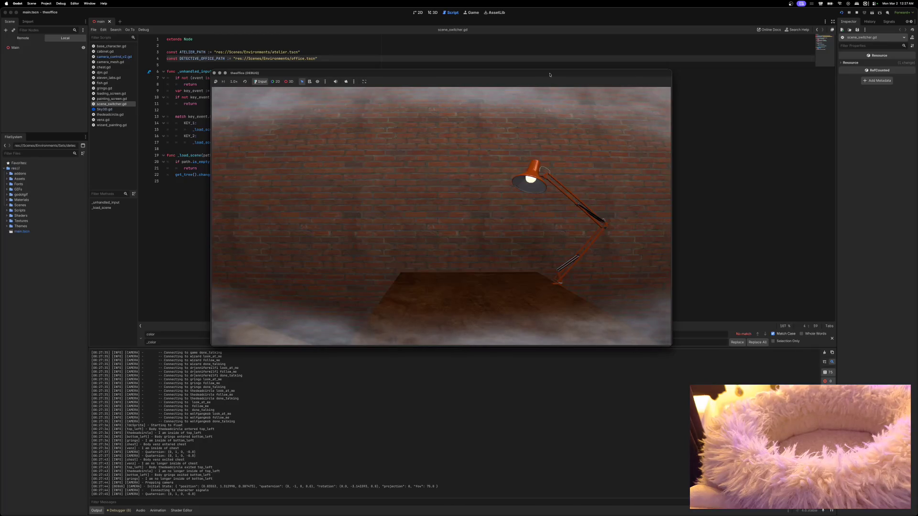
key(1)
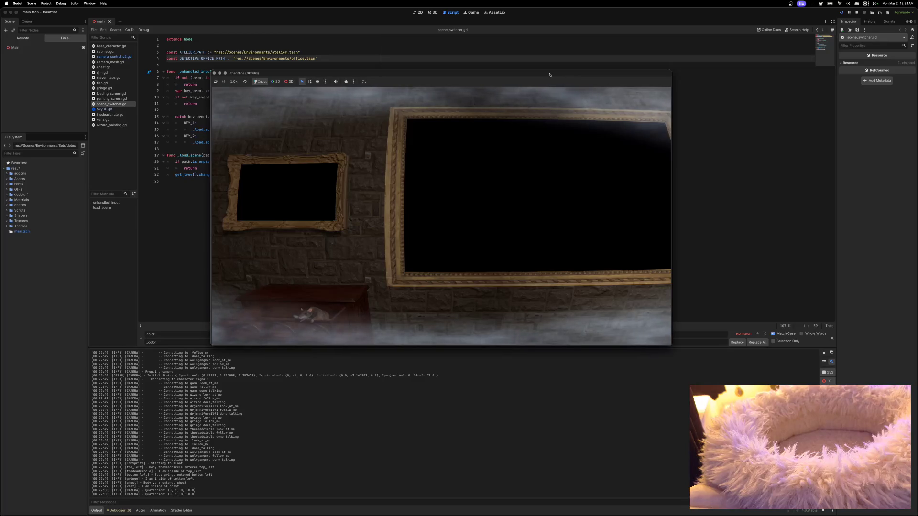
key(2)
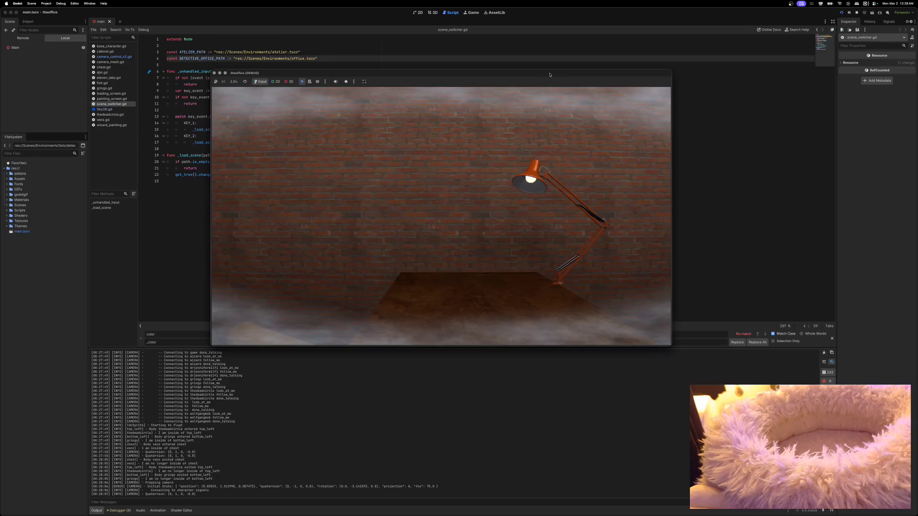
key(1)
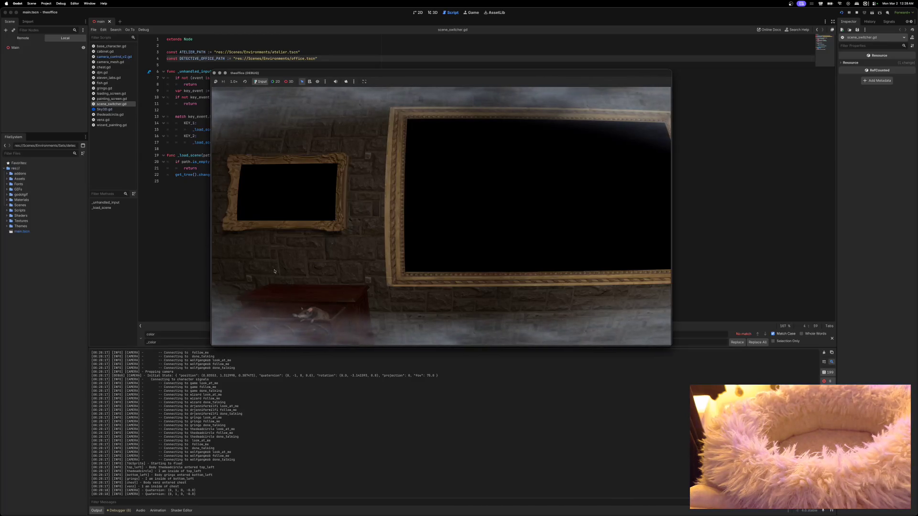
click(215, 73)
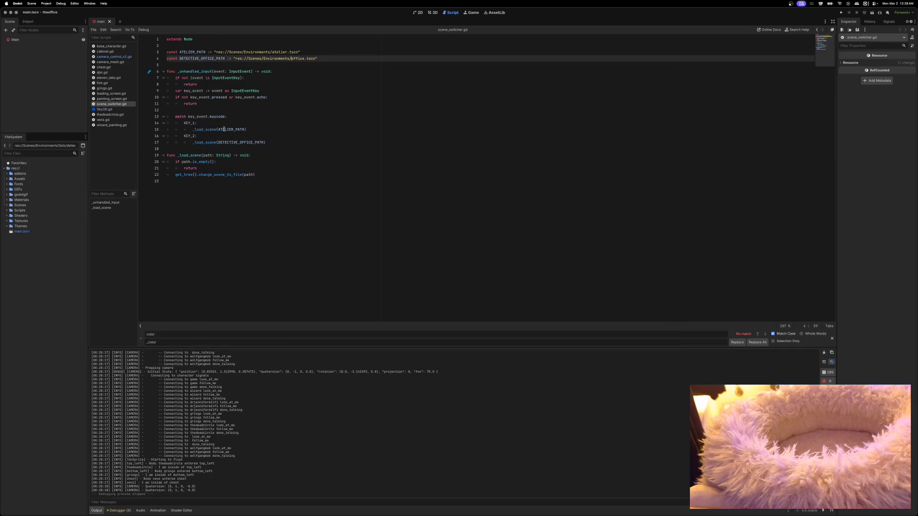
Open scene_loader.gd from Scripts/autoload to review its threaded loading code.
mouse_move(229, 131)
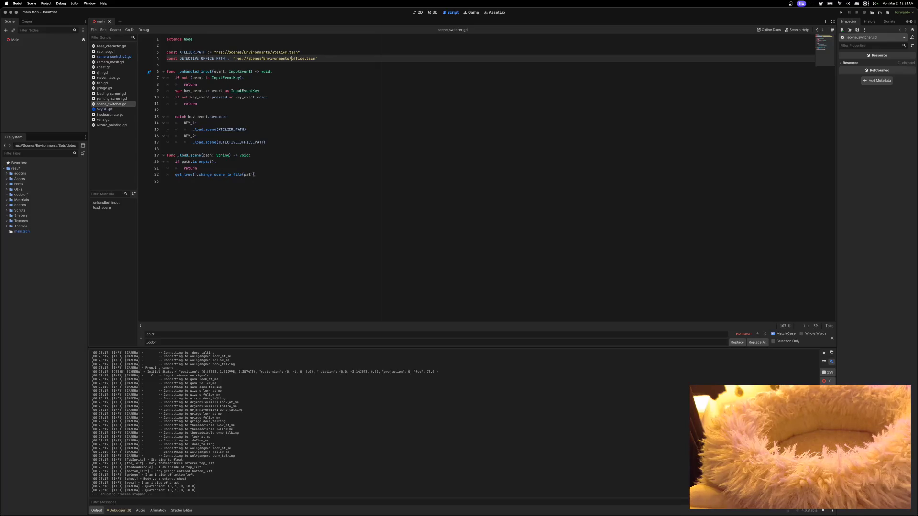
mouse_move(255, 174)
mouse_down()
mouse_move(168, 175)
mouse_move(168, 162)
mouse_up()
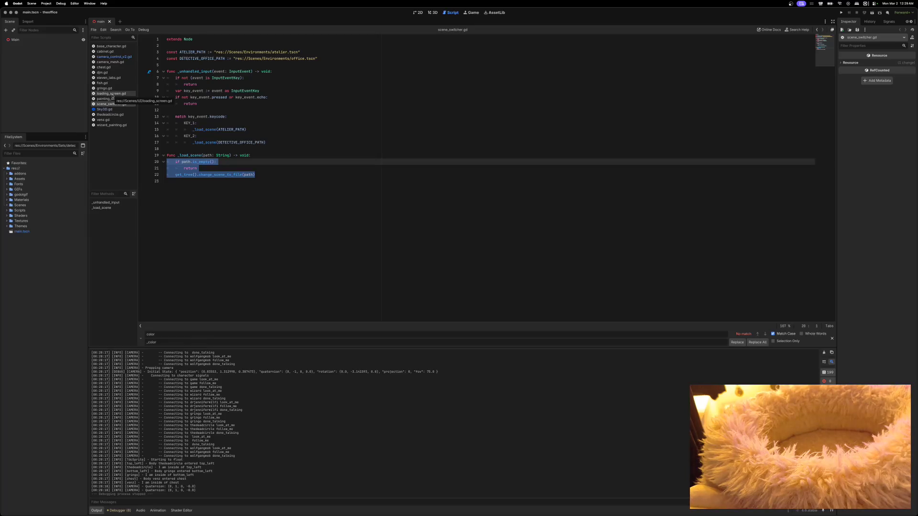
click(23, 237)
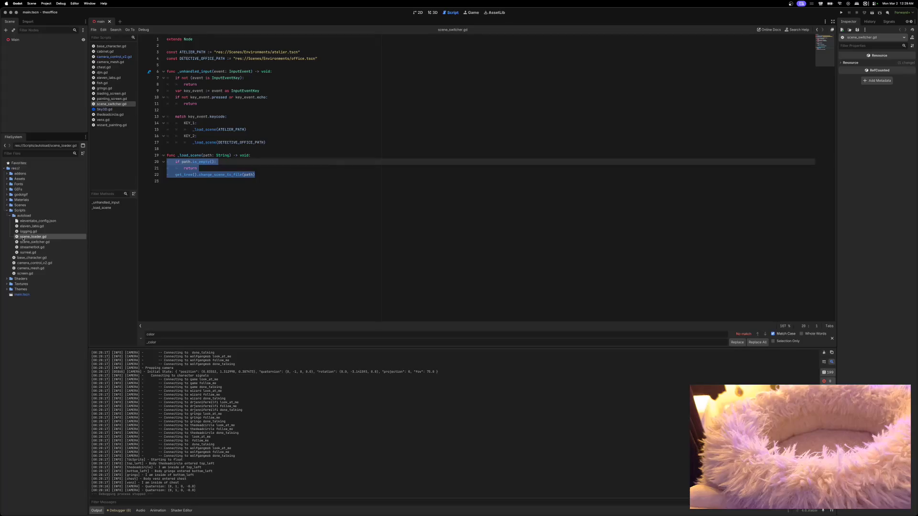
double_click(26, 237)
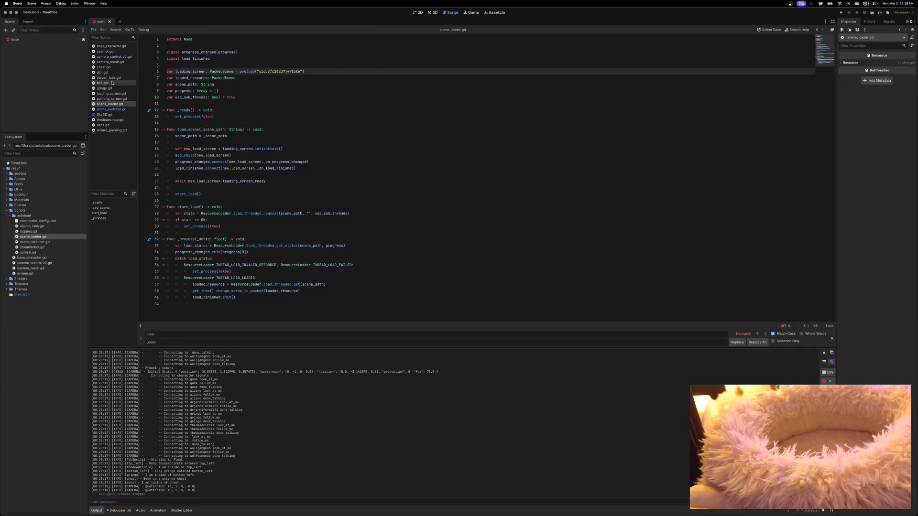
Back in scene_switcher.gd, select the whole _load_scene function.
click(109, 110)
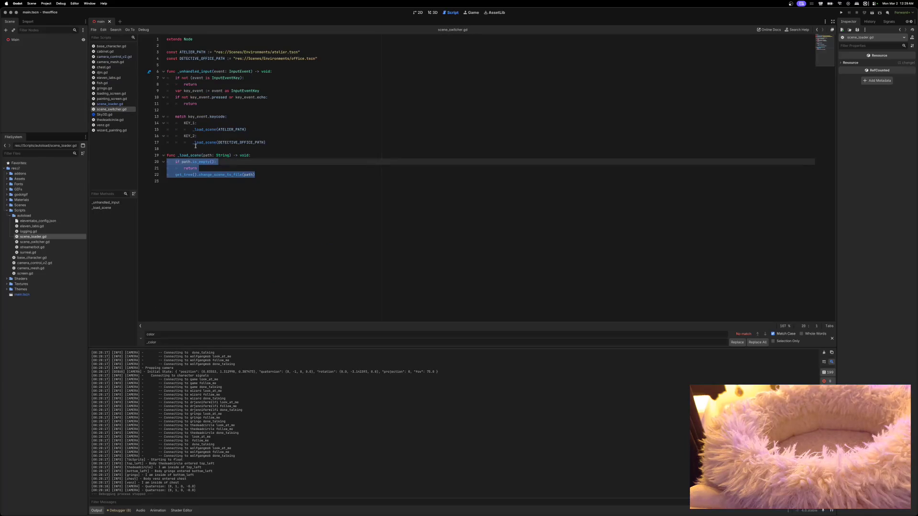
click(265, 174)
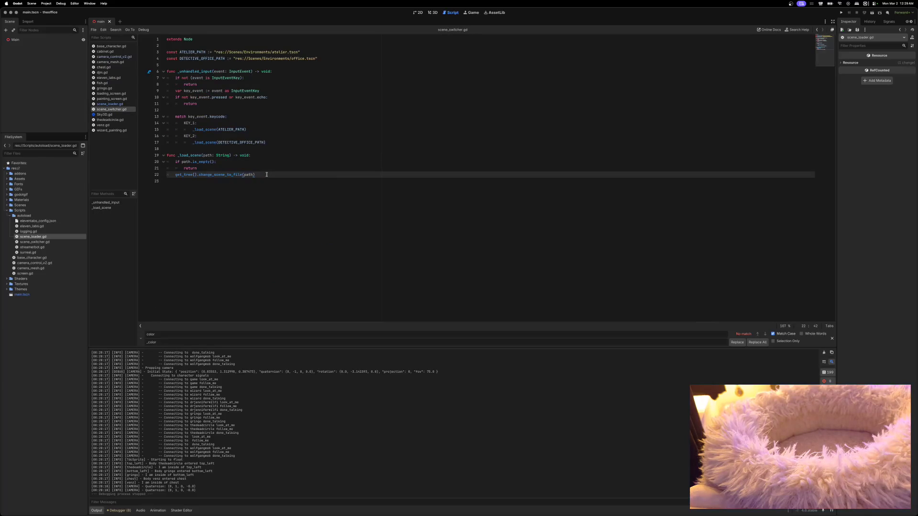
mouse_move(265, 175)
mouse_down()
mouse_move(168, 175)
mouse_move(151, 158)
mouse_up()
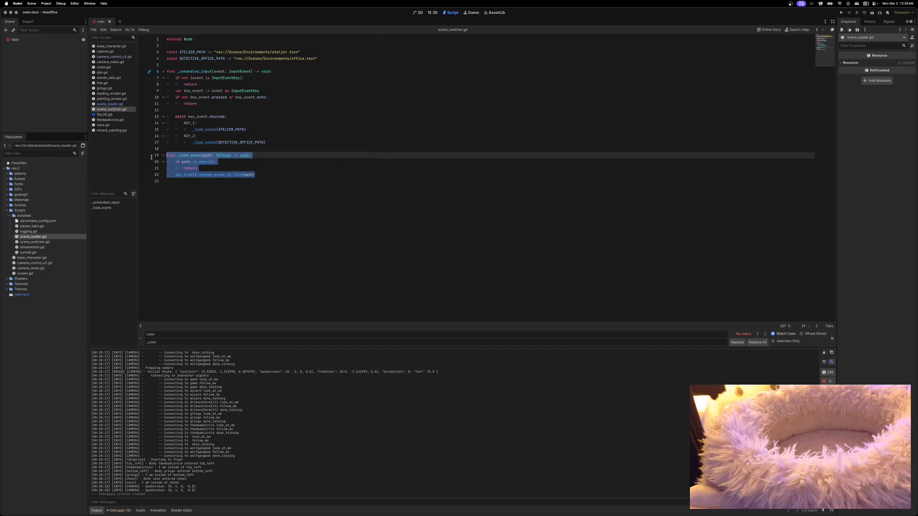
Delete the _load_scene helper and retype the line 15 call as scene_loader.load_scene.
key(BackSpace)
key(BackSpace)
key(BackSpace)
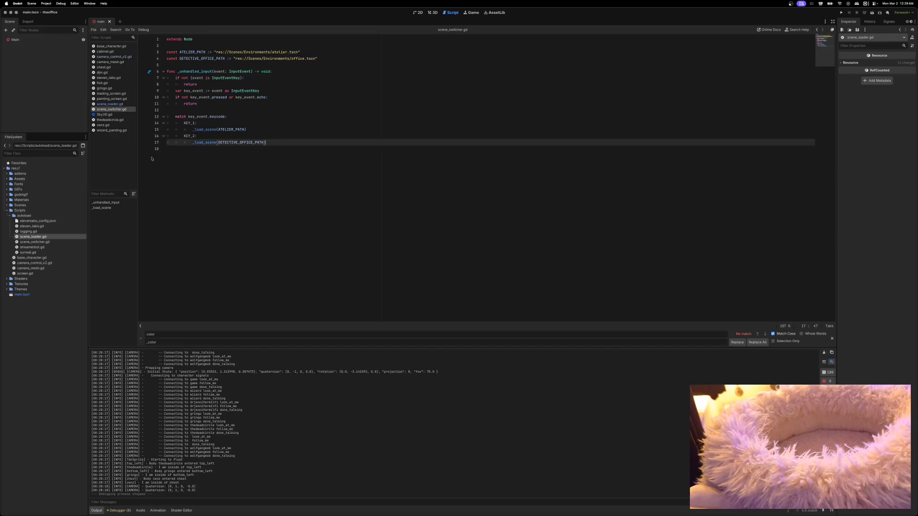
key(Up)
key(Up)
key(Up)
key(Down)
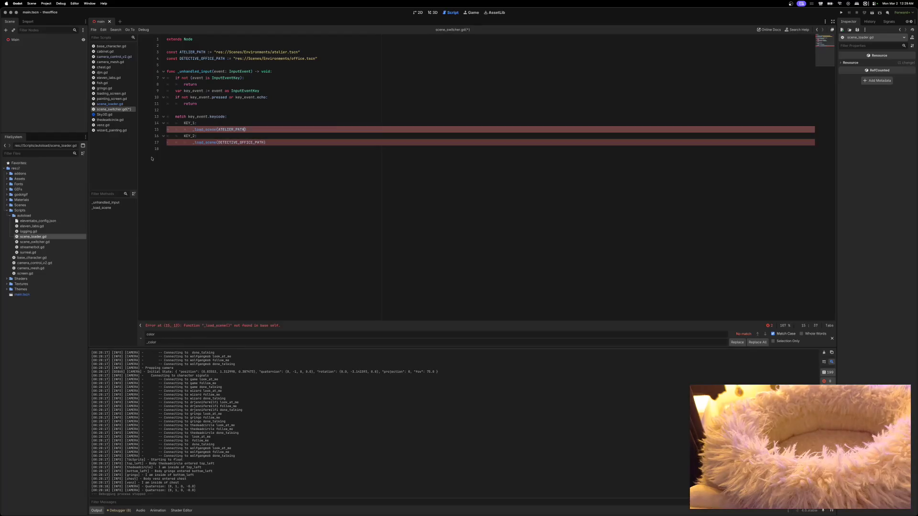
key(shift+Left)
key(shift+Left)
key(shift+Left)
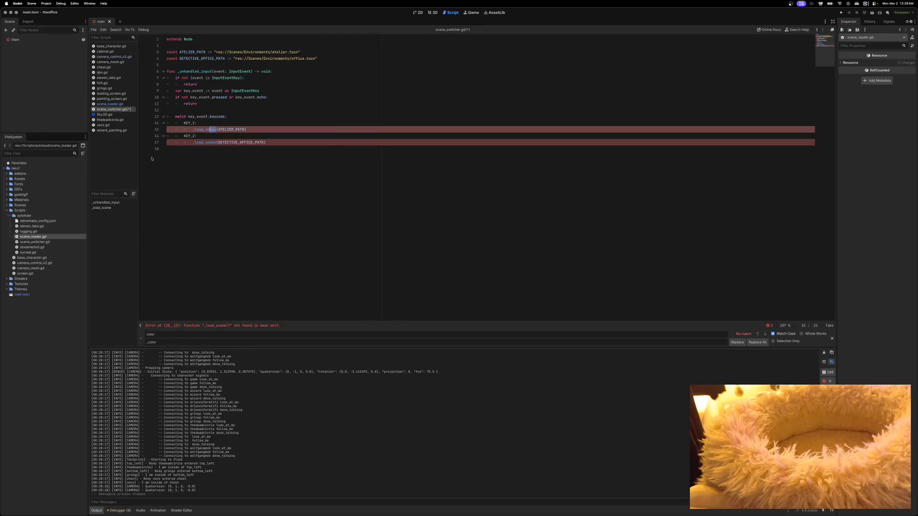
text(scene_lo)
text(ad)
text(er.load_s)
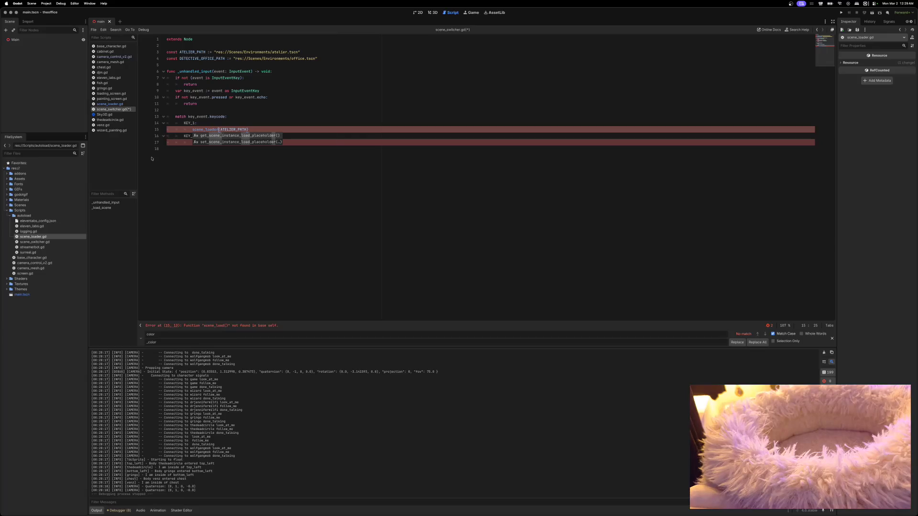
text(cene)
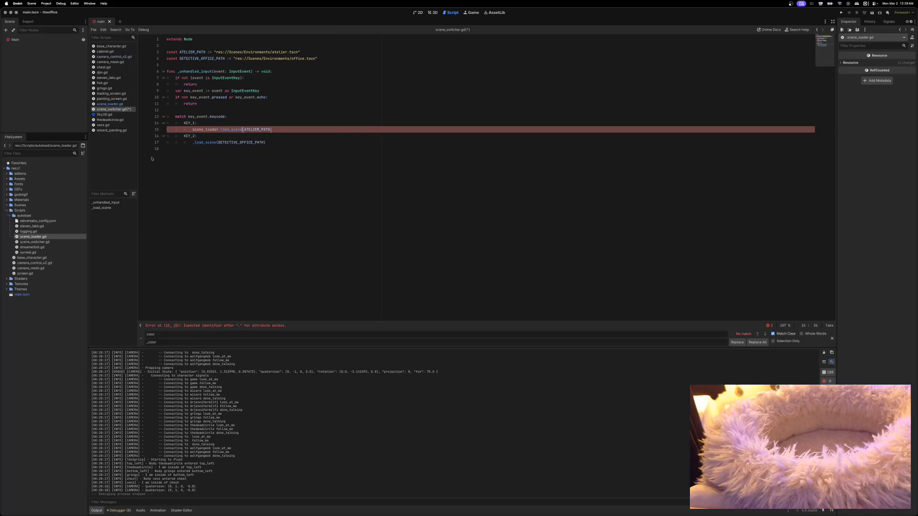
Check the autoload name in Project Settings and correct line 15 to SceneLoader.load_scene.
click(42, 5)
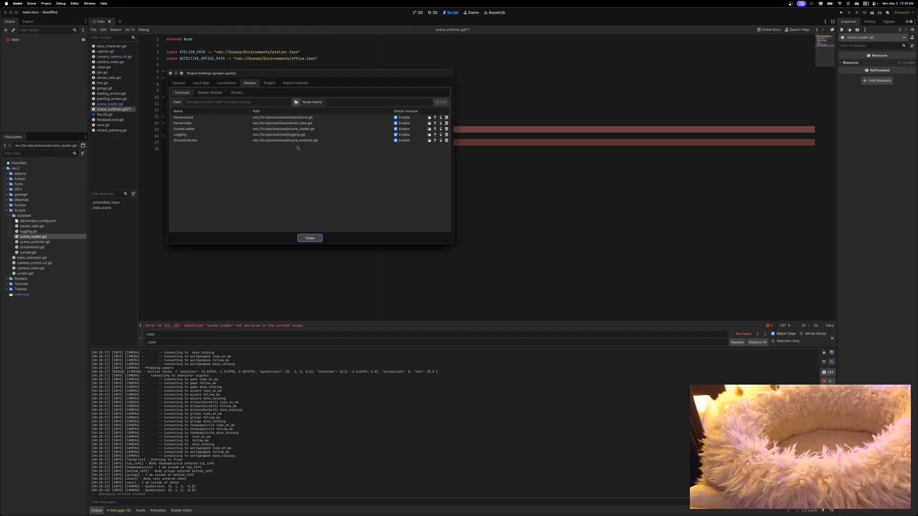
click(310, 238)
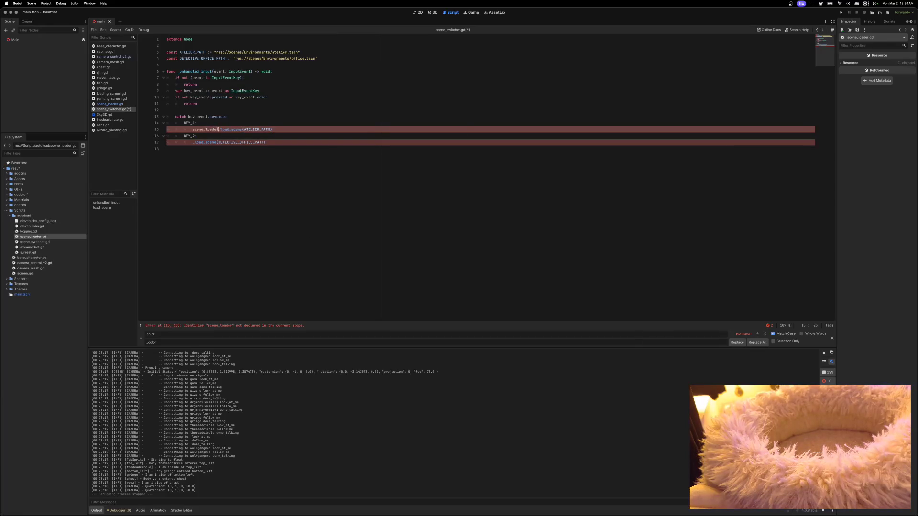
shift+click(192, 129)
text(SceneLo)
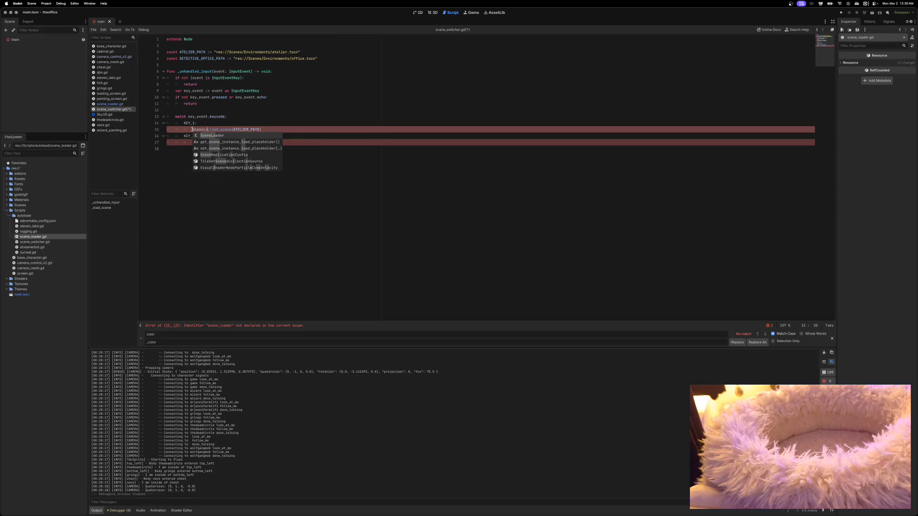
click(194, 137)
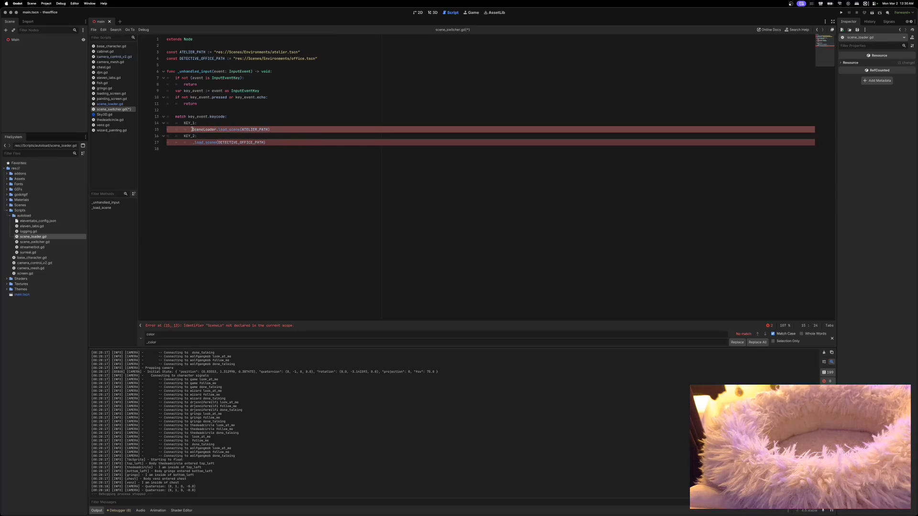
Change the line 17 call to SceneLoader.load_scene, save the script, and run the game.
click(216, 142)
shift+click(192, 143)
text(SceneLoad)
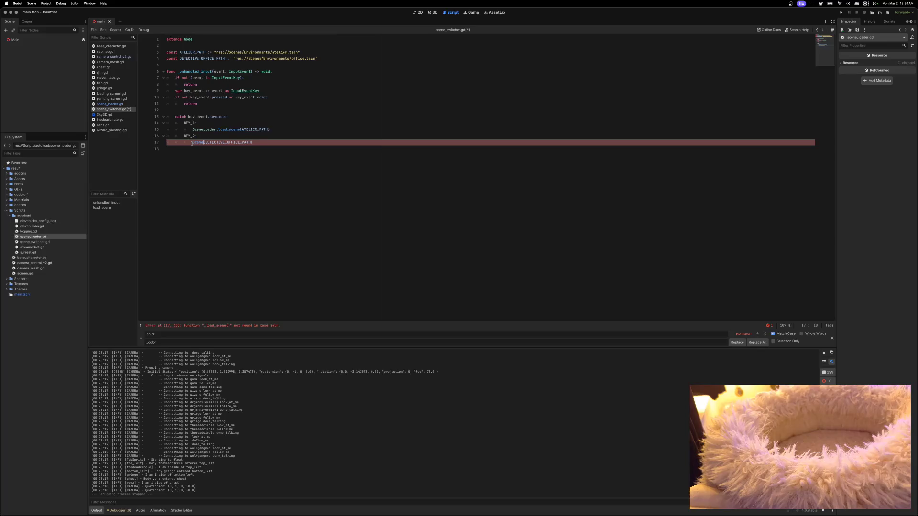
text(er.load_scen)
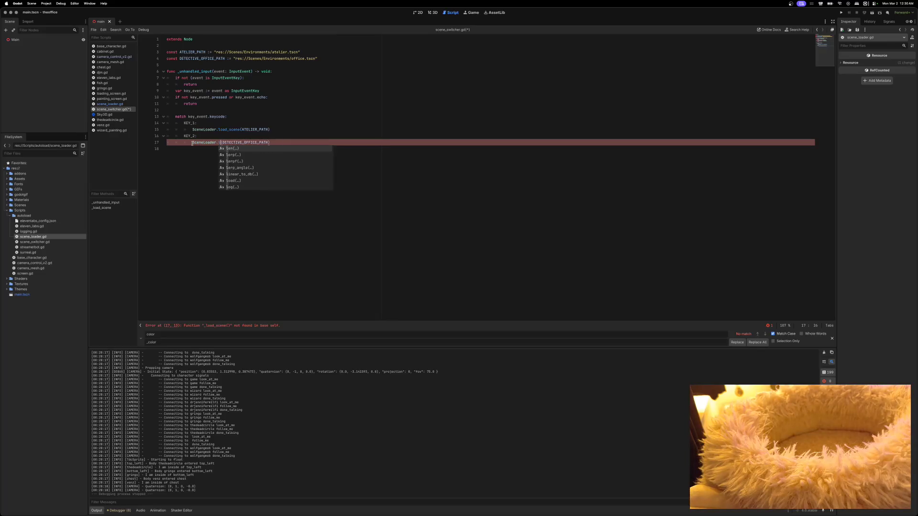
text(e)
key(super+s)
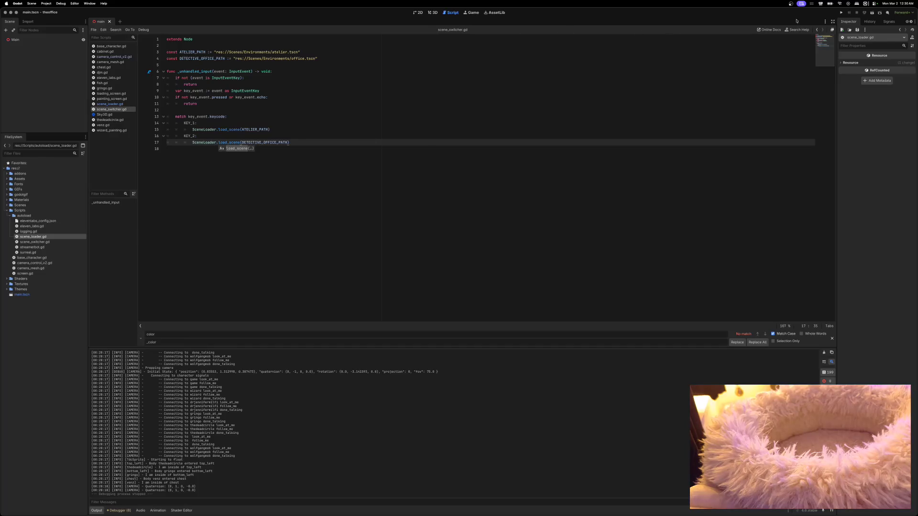
click(839, 13)
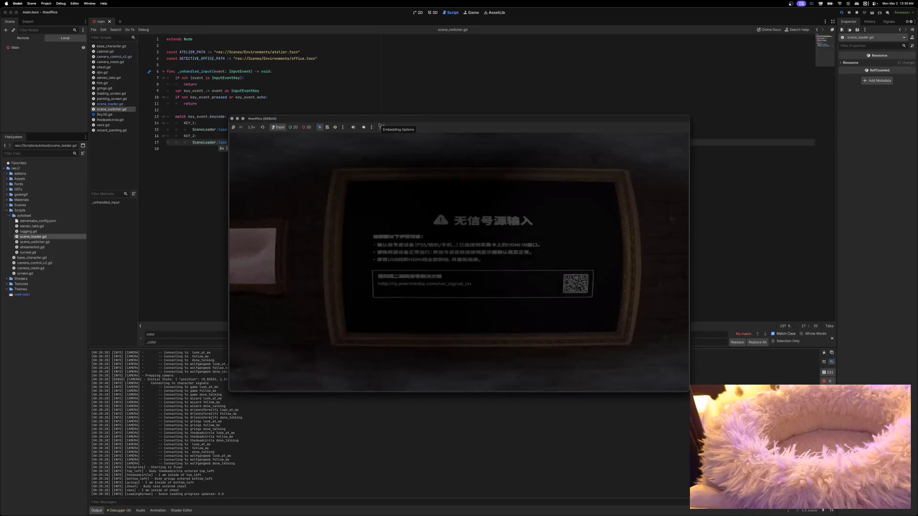
key(2)
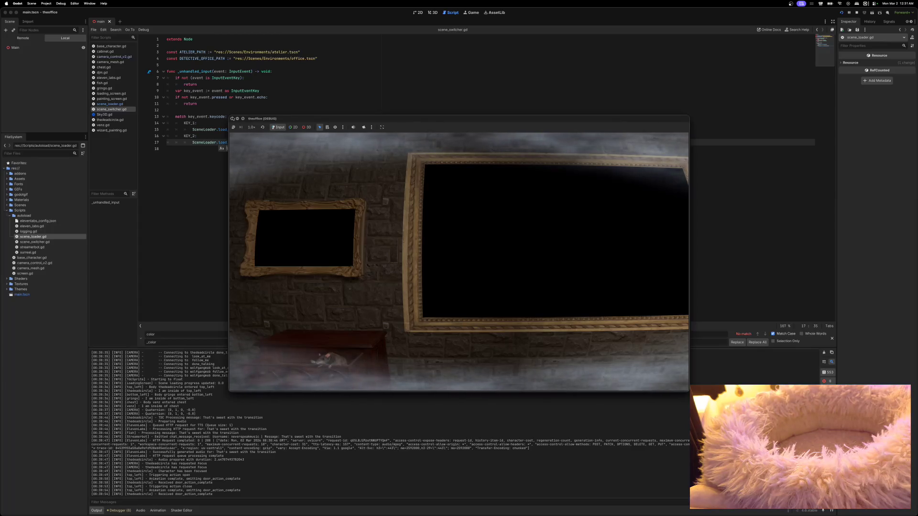
click(232, 119)
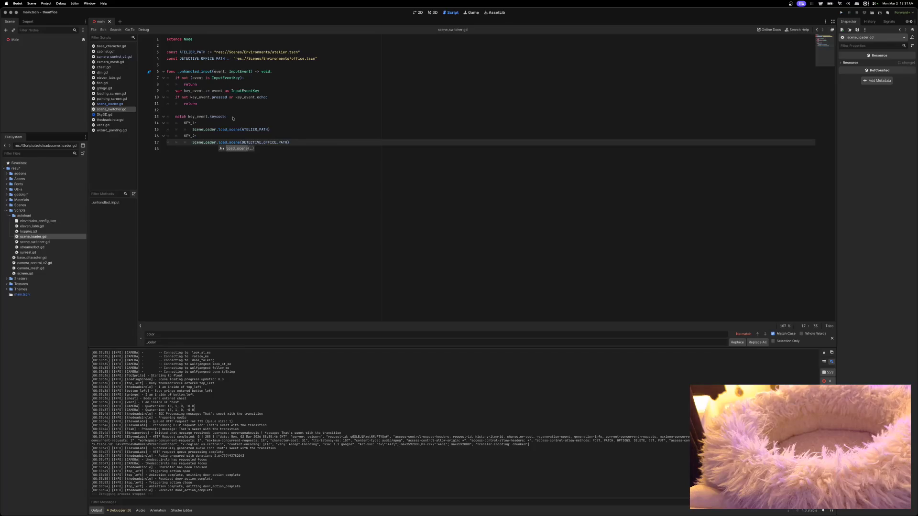
Enlarge the Output panel and scroll through the LoadingScreen loading-progress messages.
click(293, 142)
drag(370, 347, 369, 317)
scroll(262, 408, up, 5)
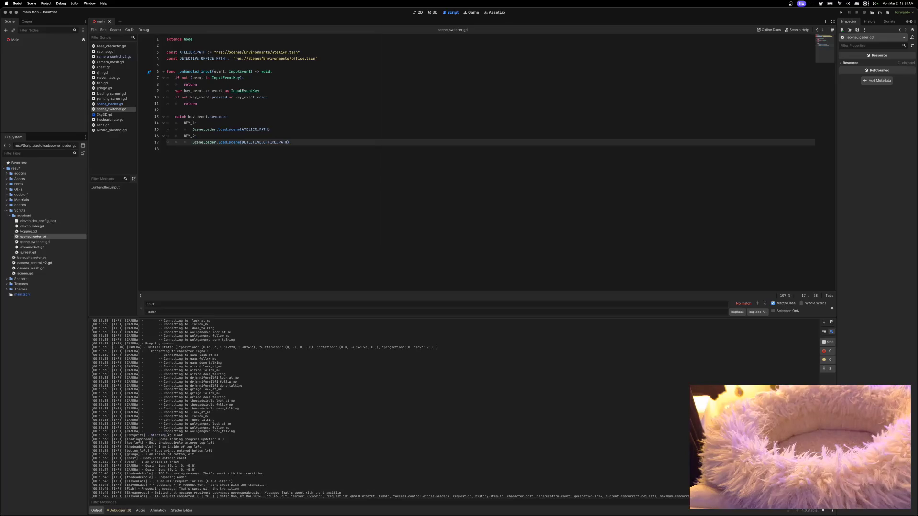
scroll(209, 425, up, 5)
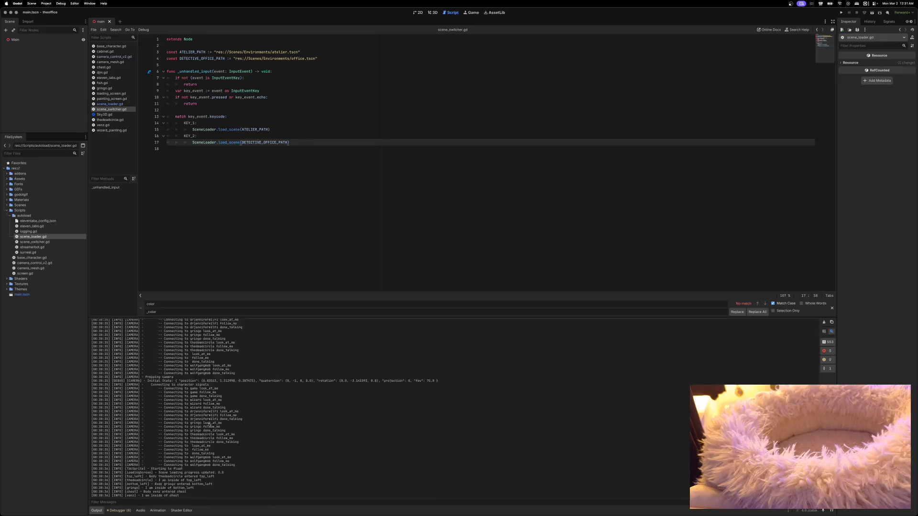
scroll(208, 425, up, 5)
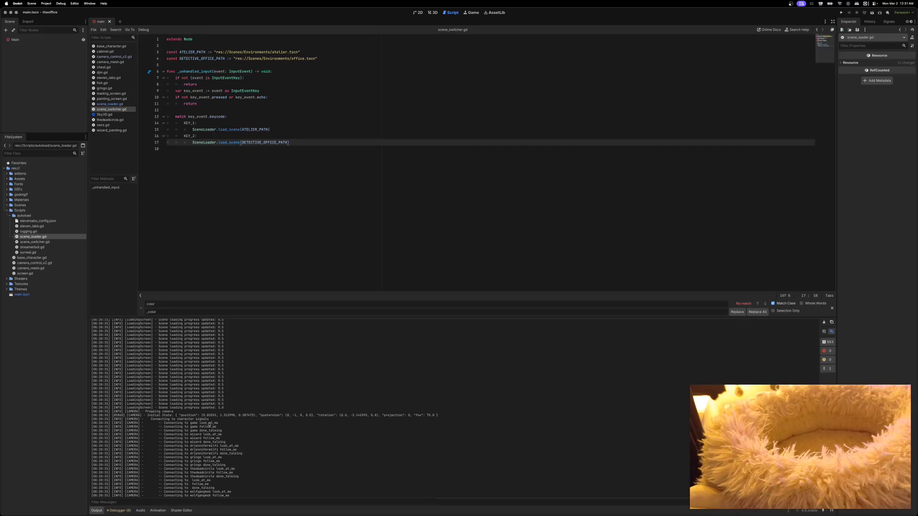
scroll(209, 424, up, 10)
scroll(209, 425, up, 10)
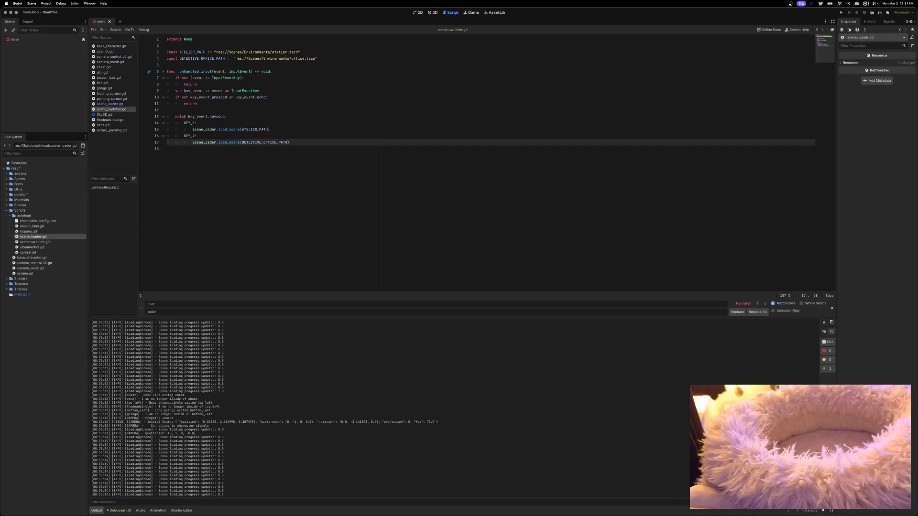
scroll(171, 398, down, 3)
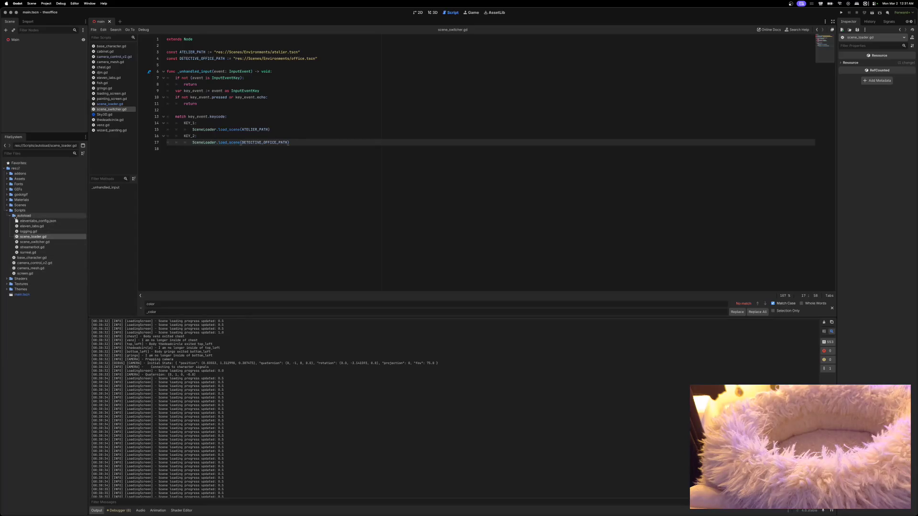
click(7, 211)
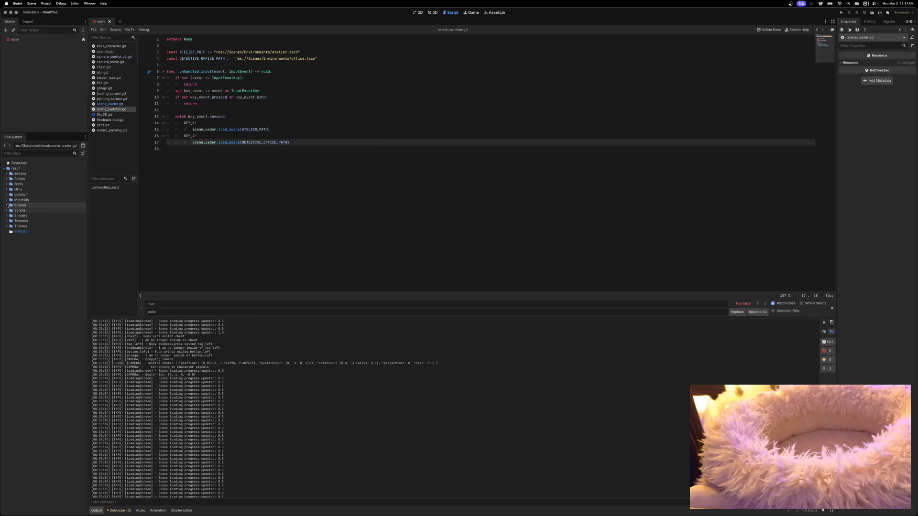
Open Scenes/UI/loading_screen.tscn in the 2D view and select its Panel node.
click(6, 205)
click(9, 216)
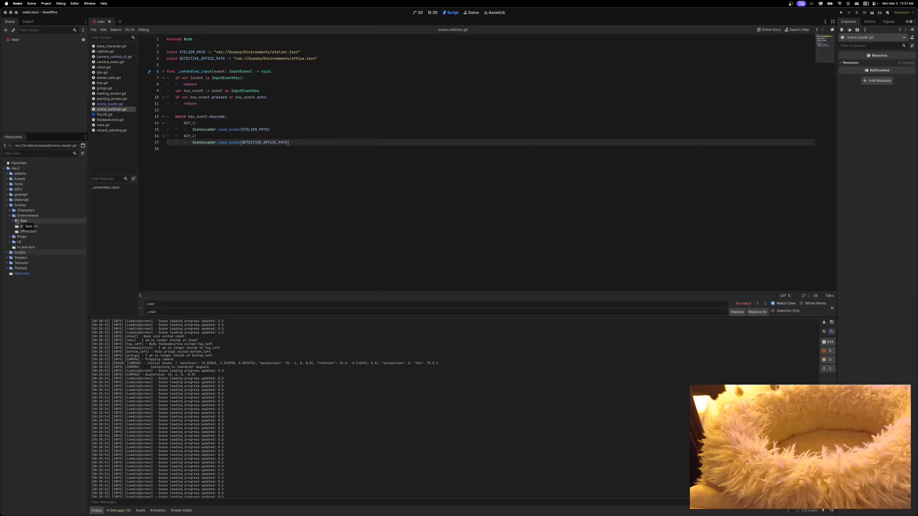
click(10, 216)
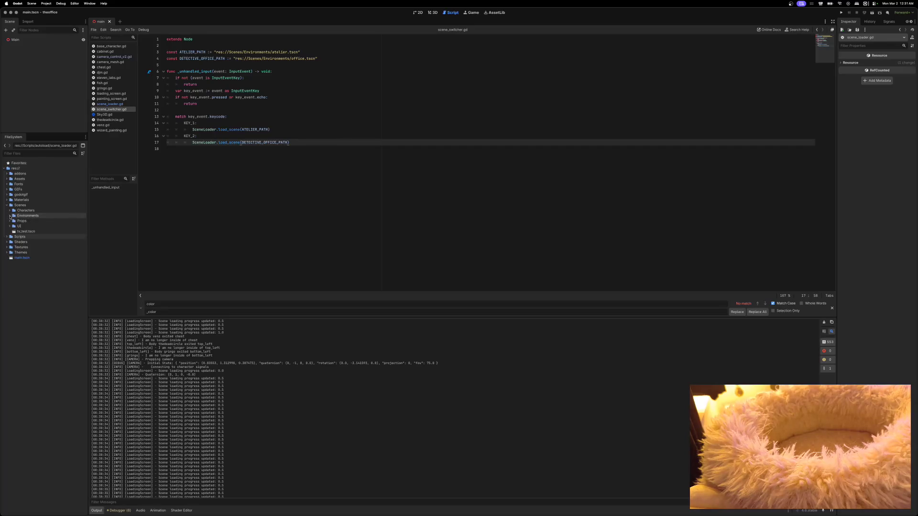
click(10, 227)
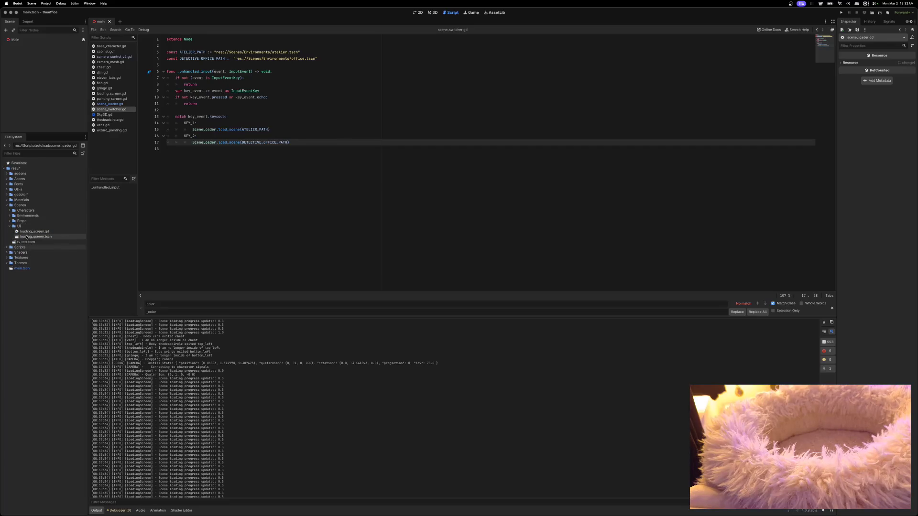
double_click(27, 236)
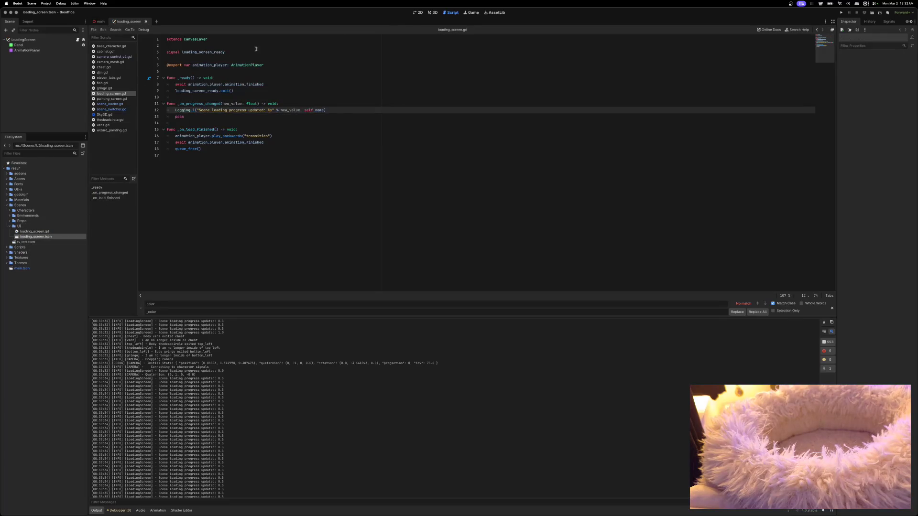
click(419, 13)
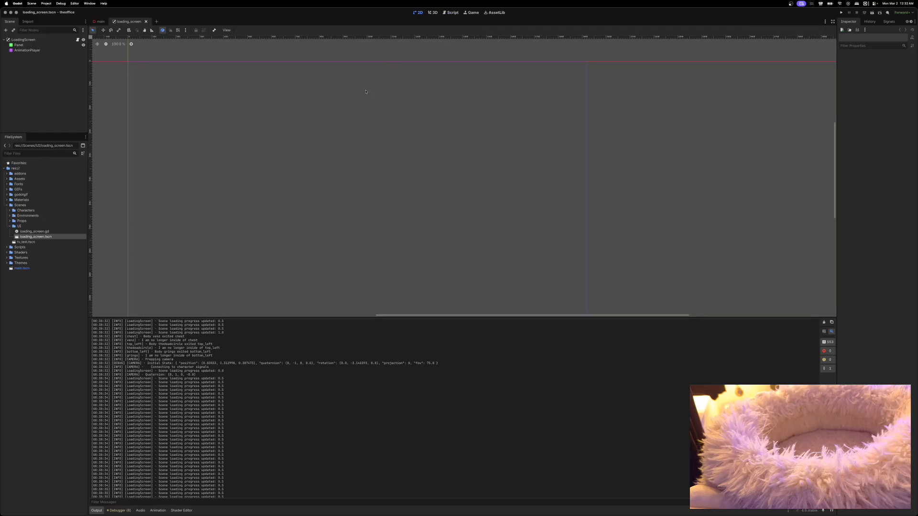
scroll(400, 116, down, 2)
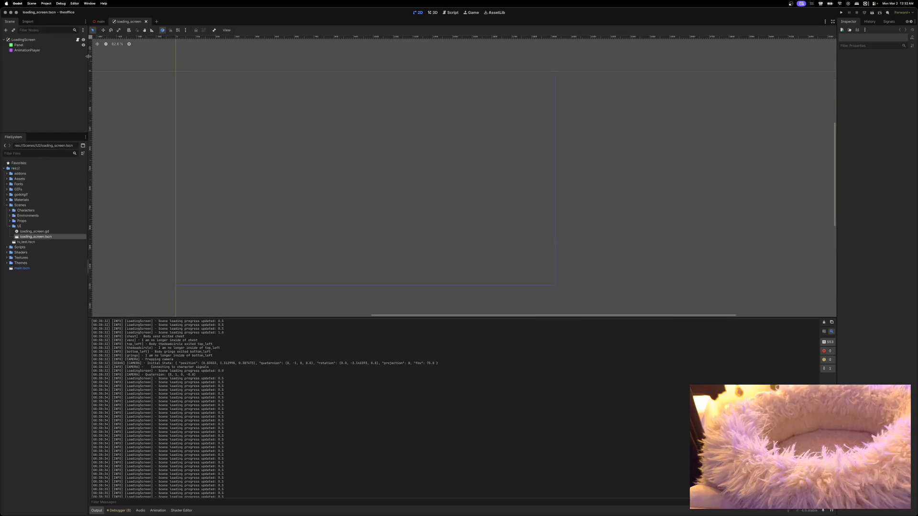
click(45, 45)
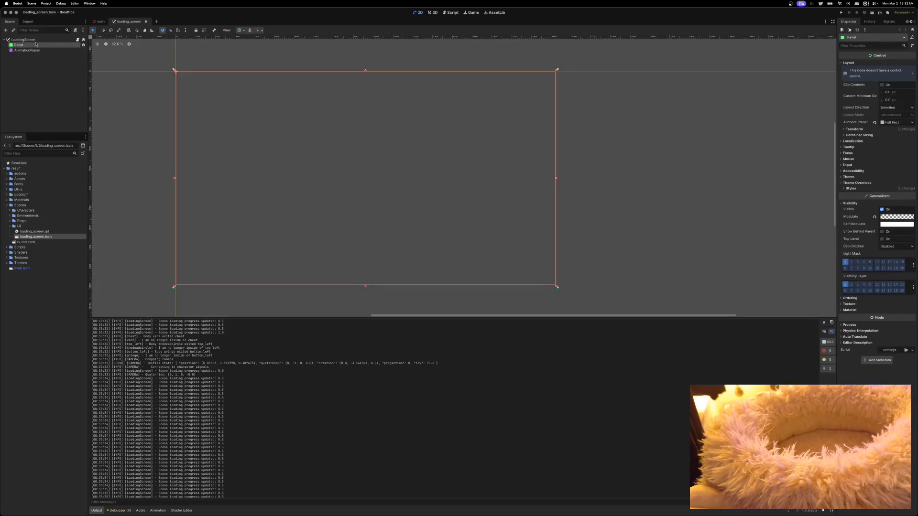
right_click(33, 42)
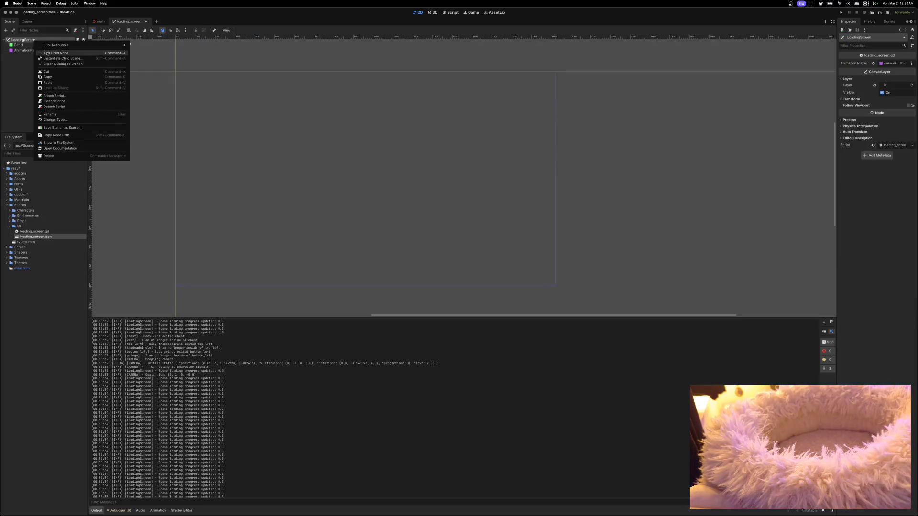
Add a ProgressBar child node under LoadingScreen.
click(46, 53)
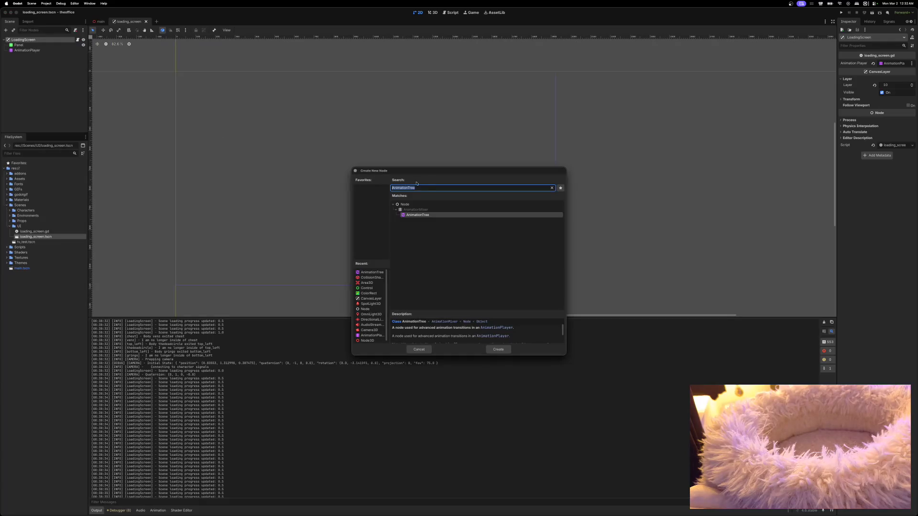
text(progress)
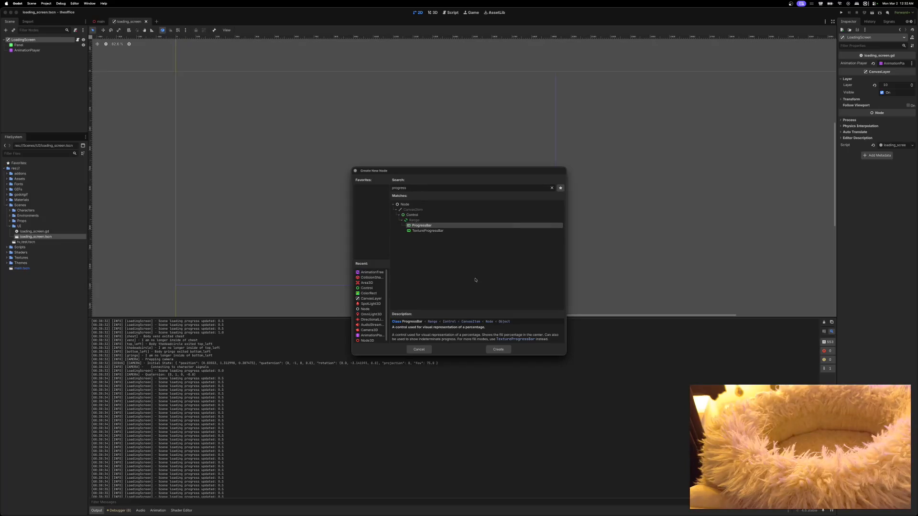
click(499, 349)
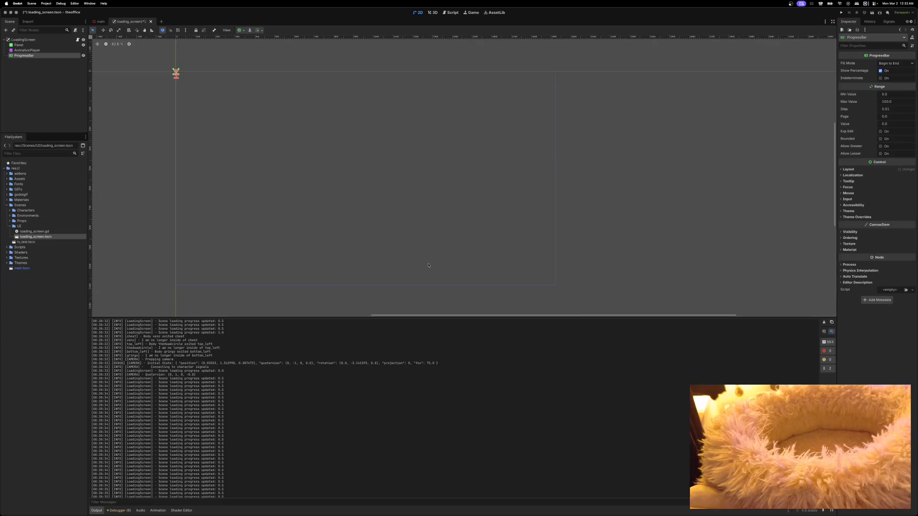
Apply the HCenter Wide anchor preset to the ProgressBar.
click(243, 32)
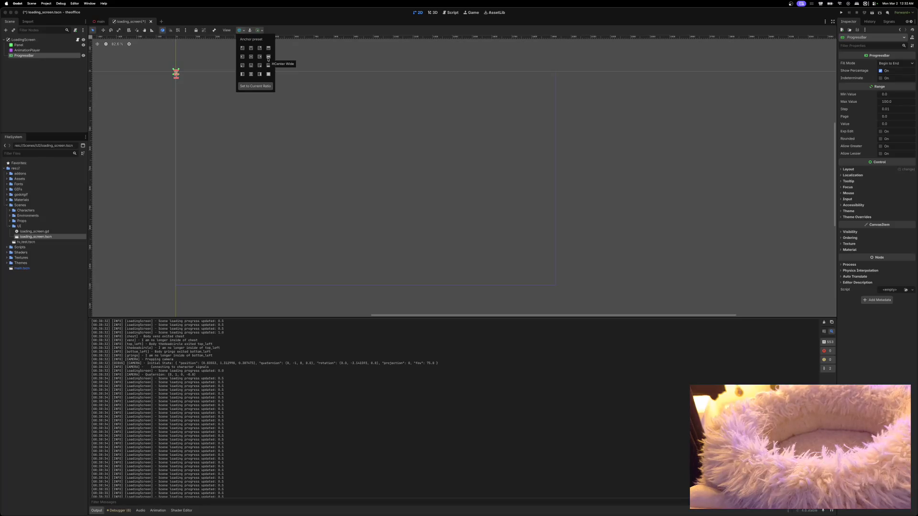
click(268, 57)
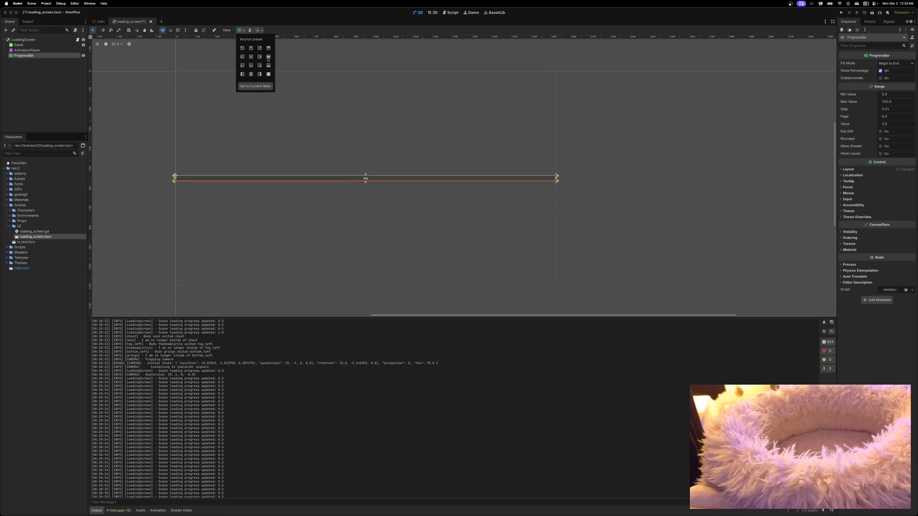
click(182, 14)
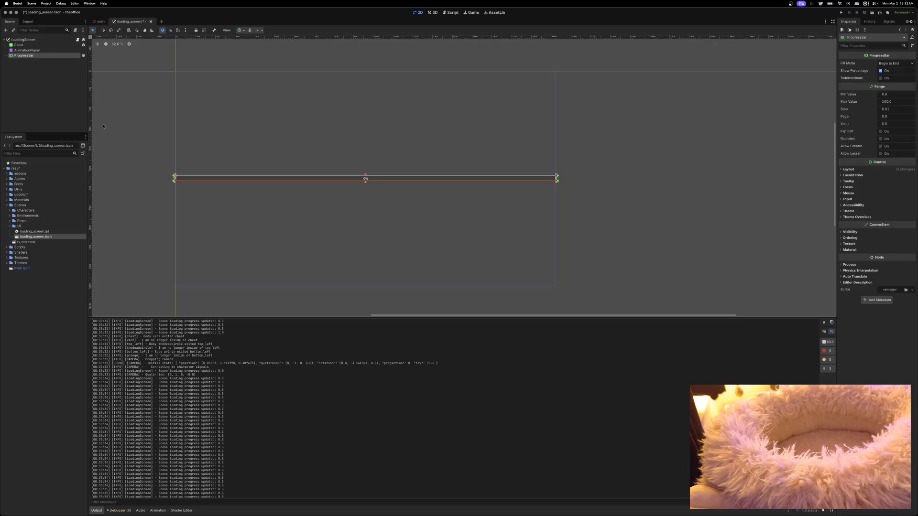
click(77, 39)
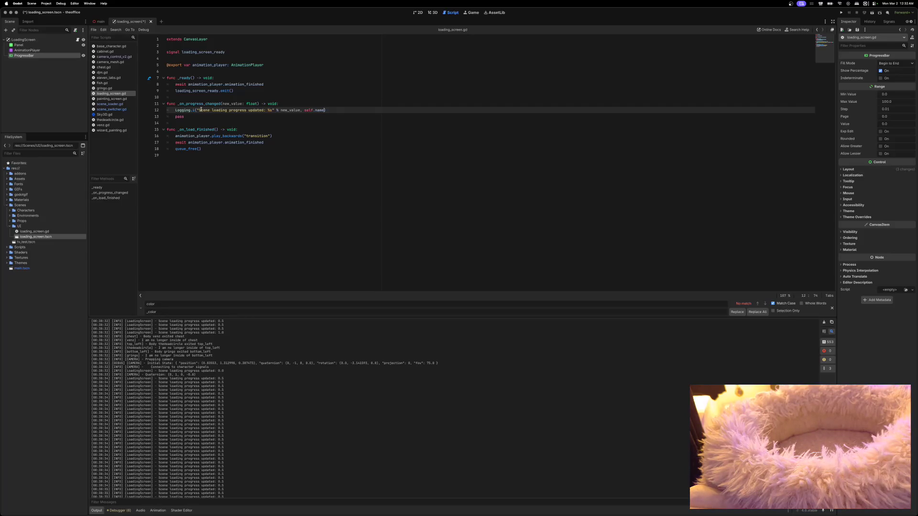
Select the pass statement on line 13 of _on_progress_changed in loading_screen.gd.
drag(185, 116, 175, 116)
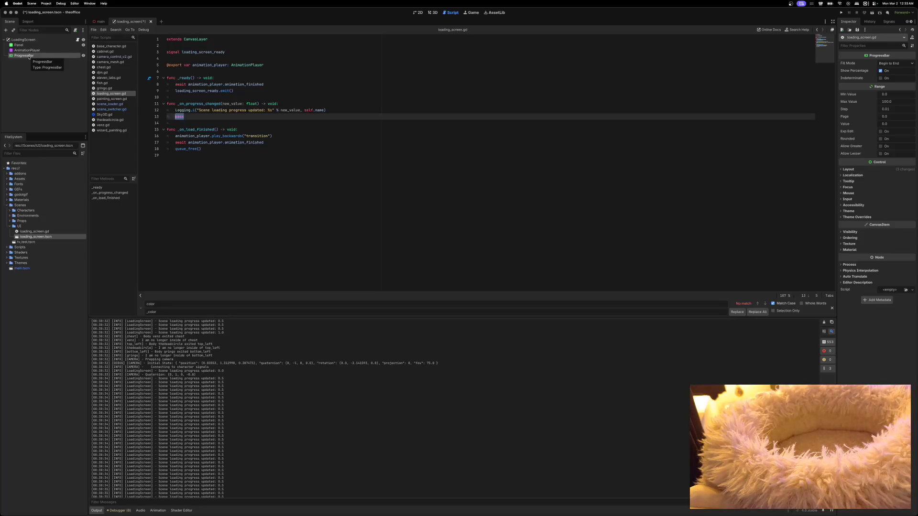
right_click(29, 56)
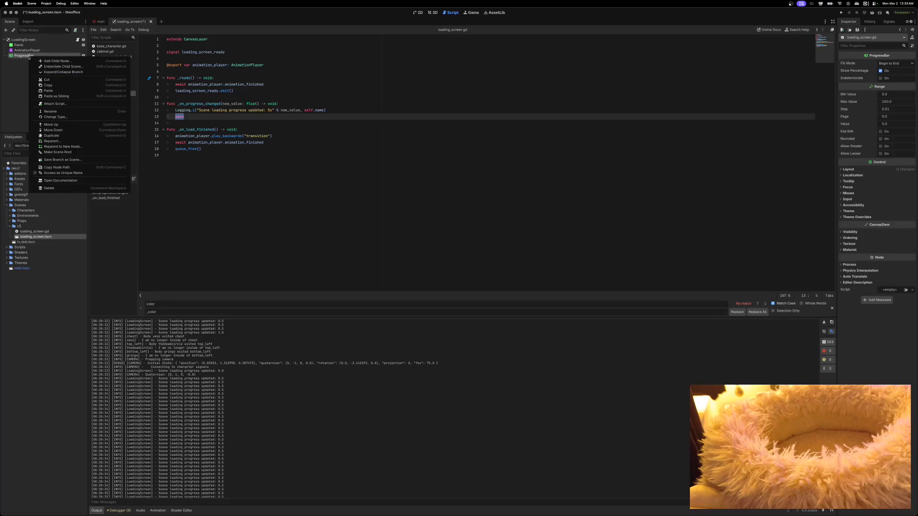
Open the ProgressBar class documentation and scroll through its properties and descriptions.
click(74, 180)
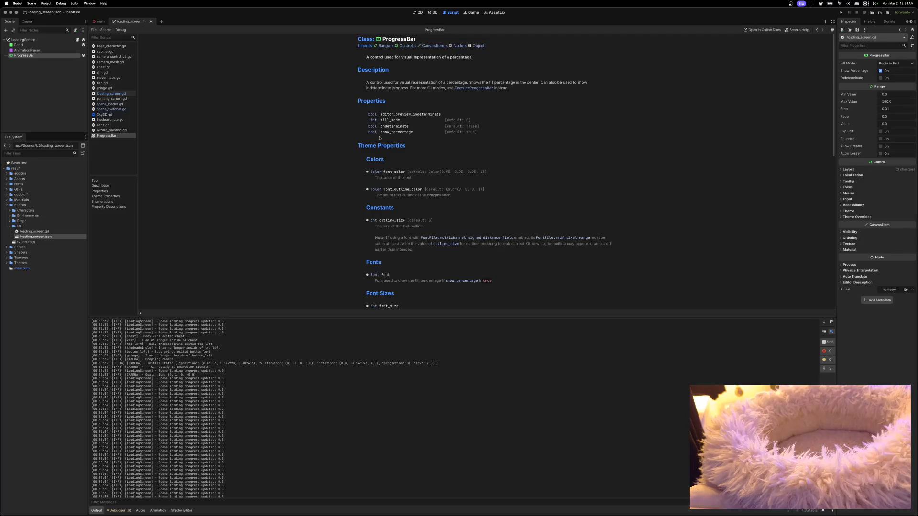
scroll(394, 161, down, 3)
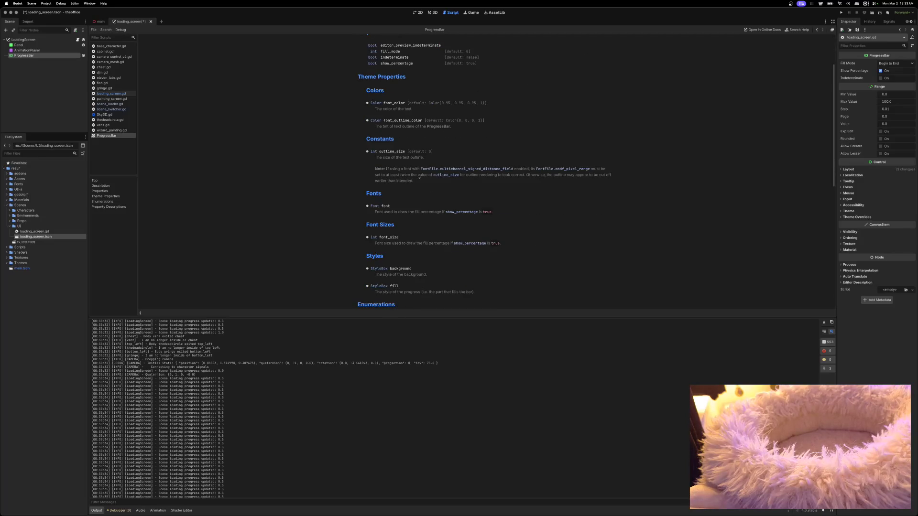
scroll(419, 176, down, 8)
scroll(419, 176, down, 4)
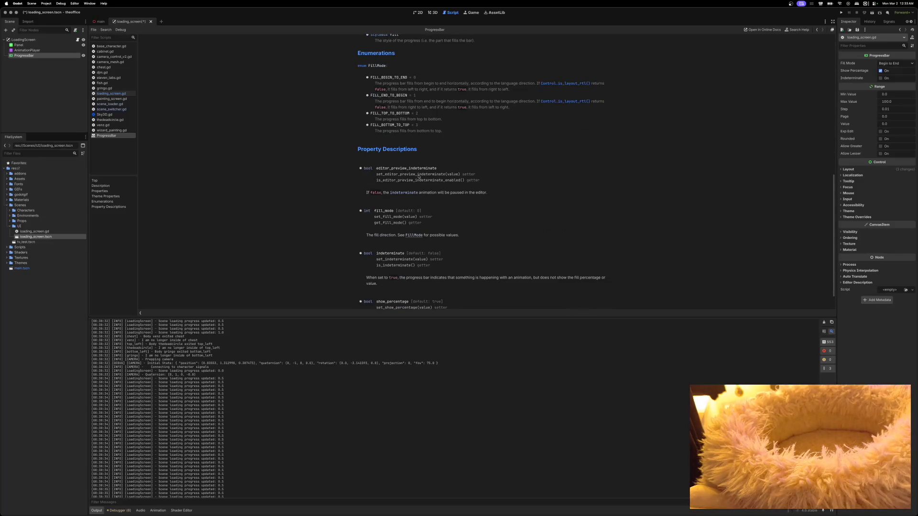
scroll(419, 176, down, 2)
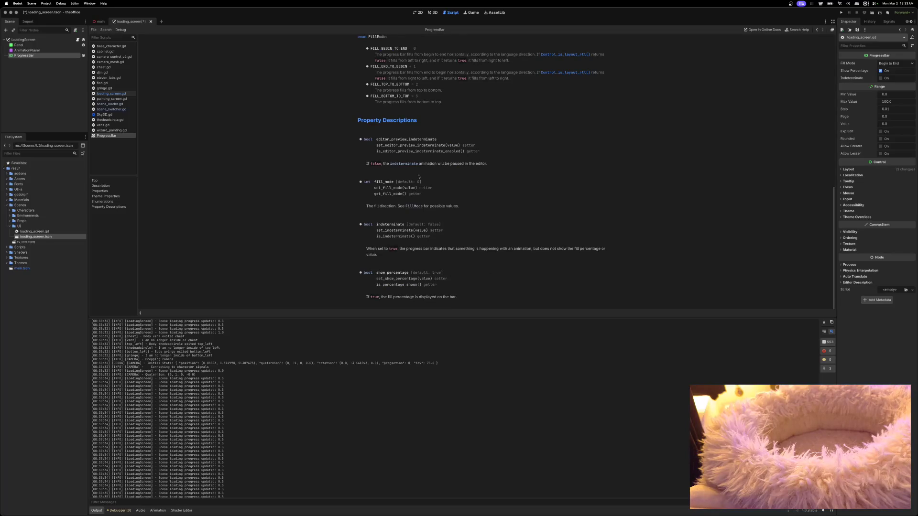
scroll(419, 176, up, 15)
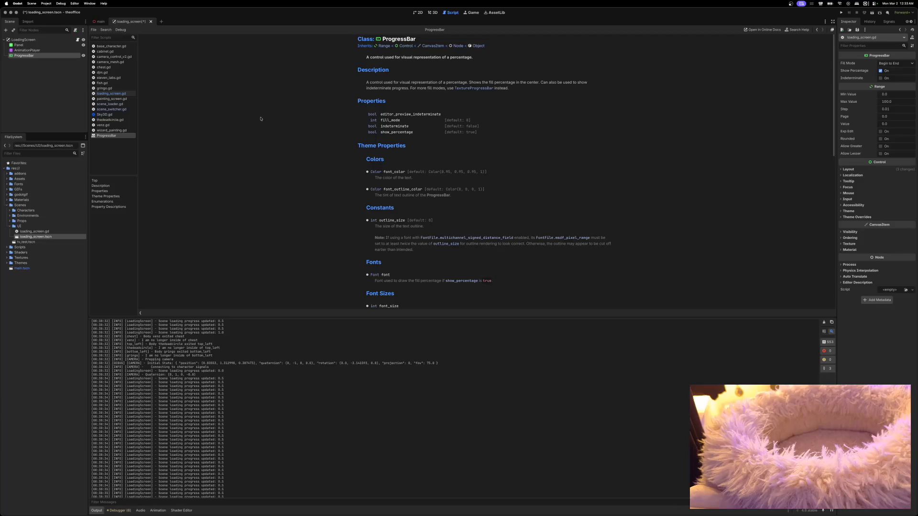
right_click(103, 135)
click(119, 138)
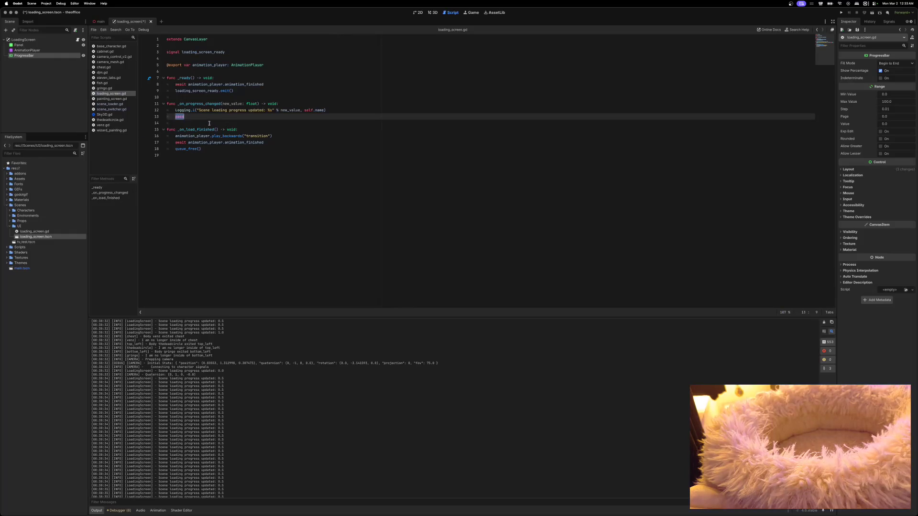
click(264, 65)
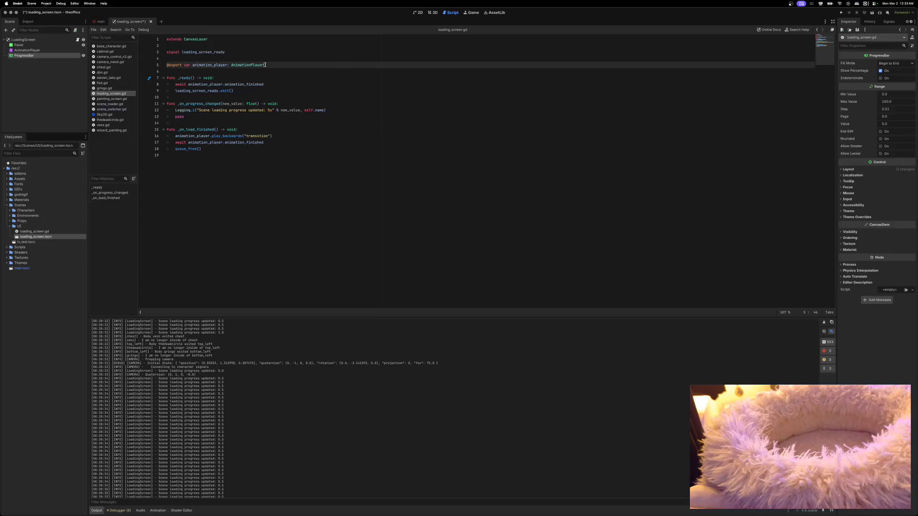
key(Return)
text(@onready v)
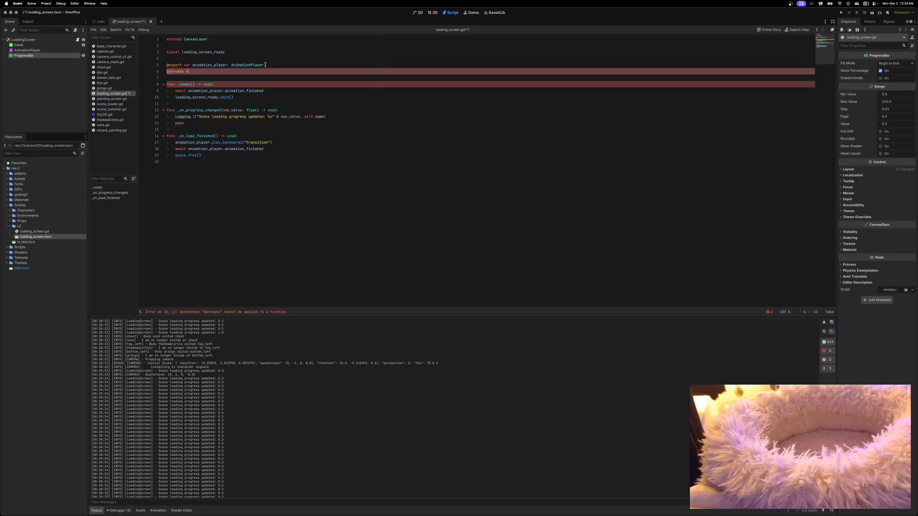
text(ar progress_bar:)
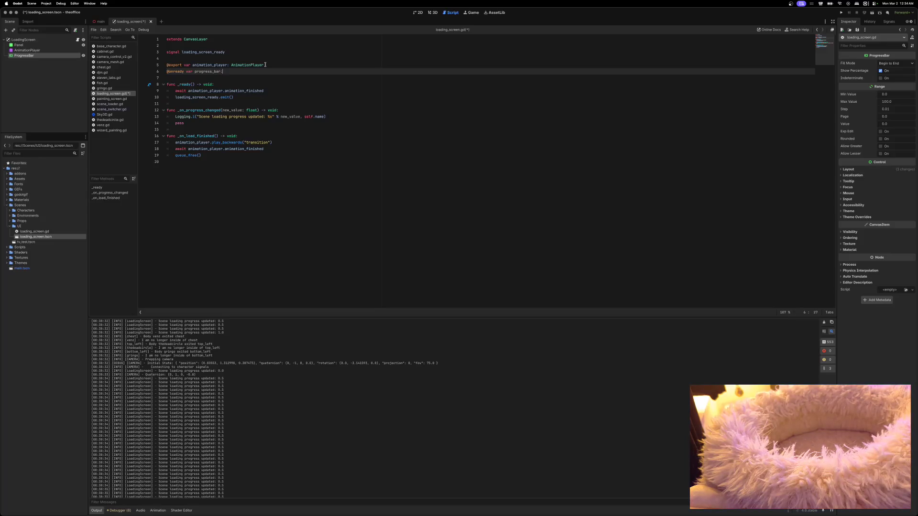
text(rogressB)
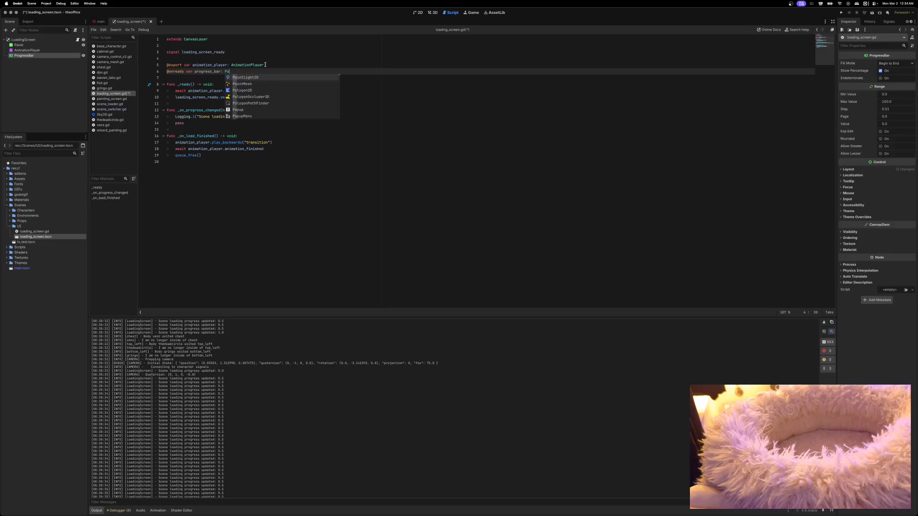
text(ar)
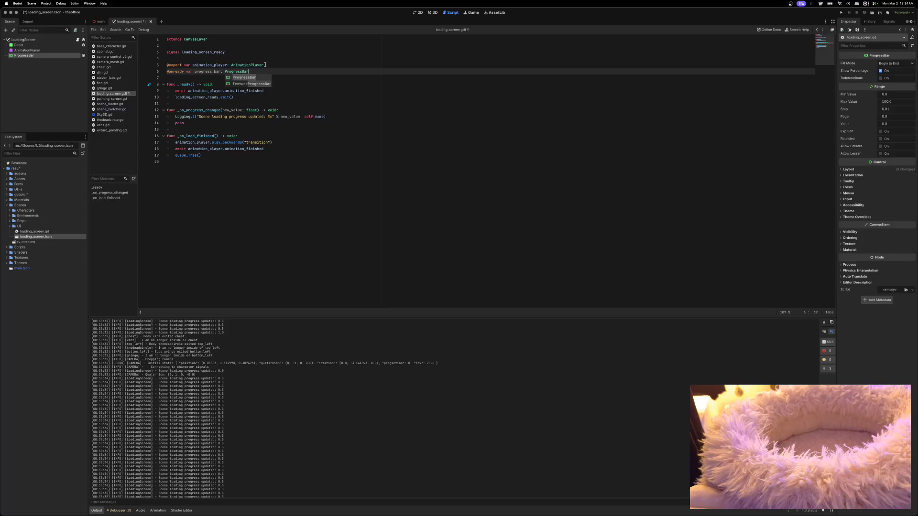
text( = )
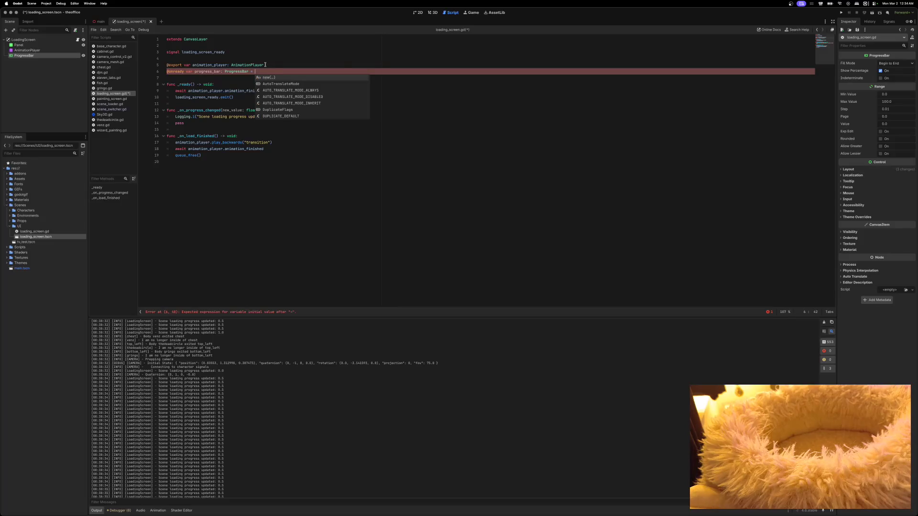
text(get_node)
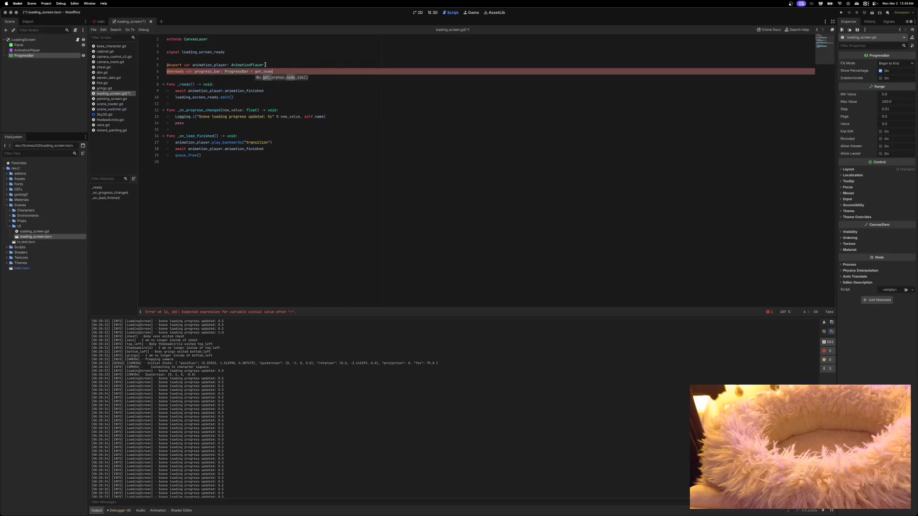
text(("Progr)
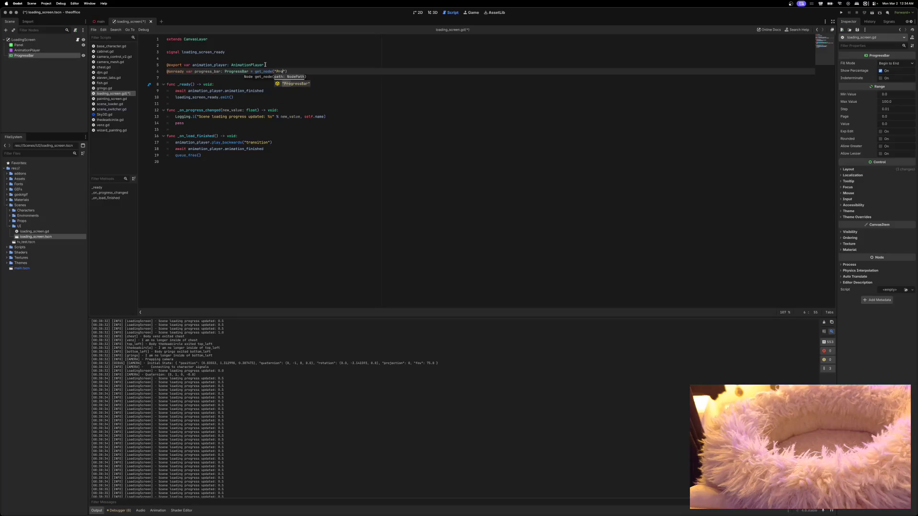
text(essBar")
text())
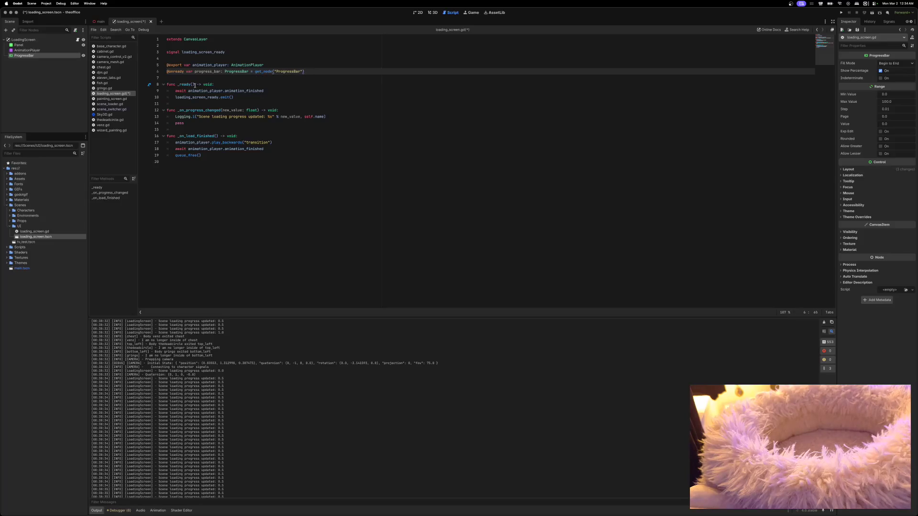
Replace pass on line 14 with an 'if progress_bar:' check and start its body.
double_click(182, 124)
text(if)
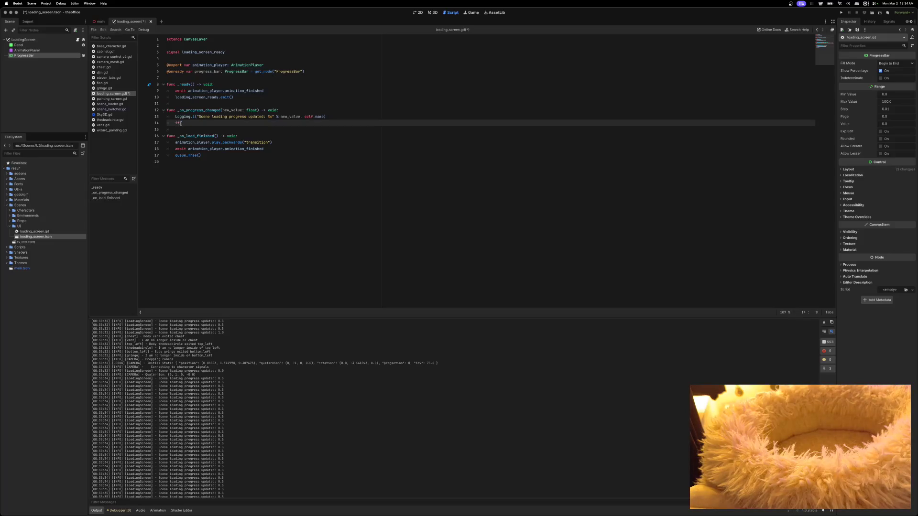
text(_bar:)
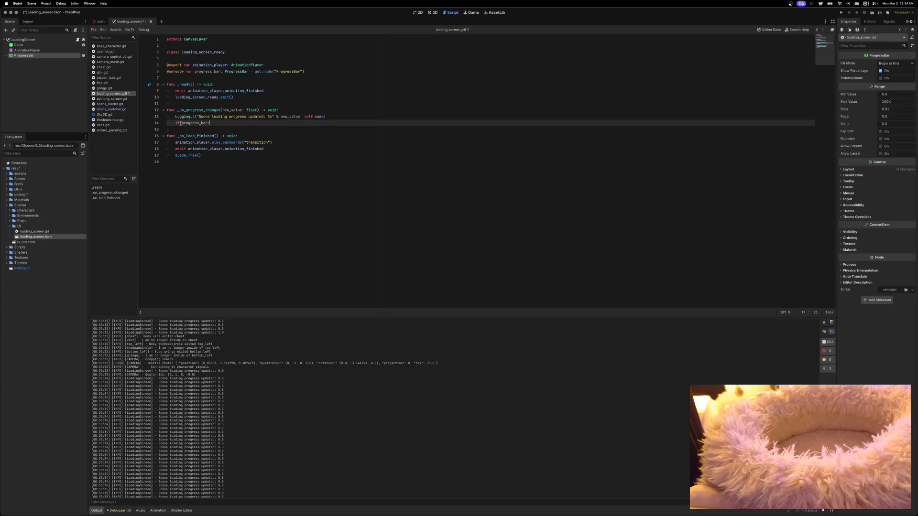
key(Return)
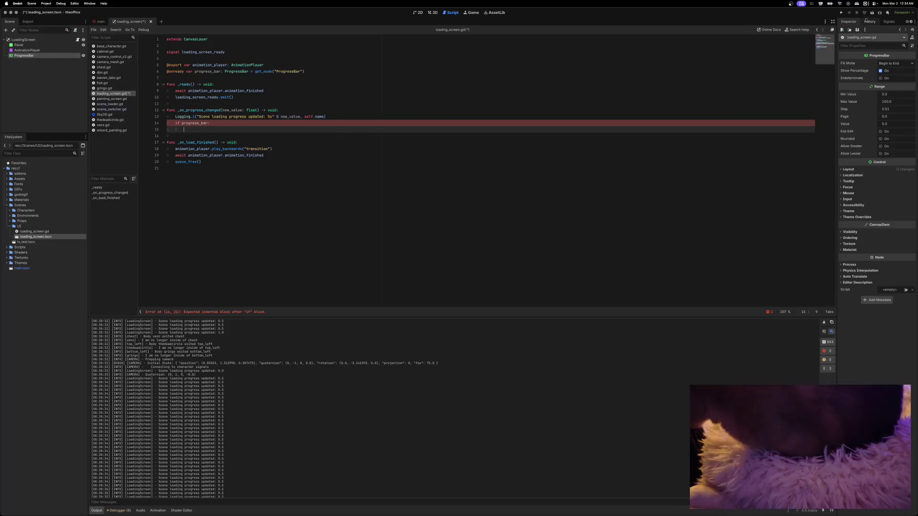
Show the ProgressBar's signals list in the right dock.
click(909, 23)
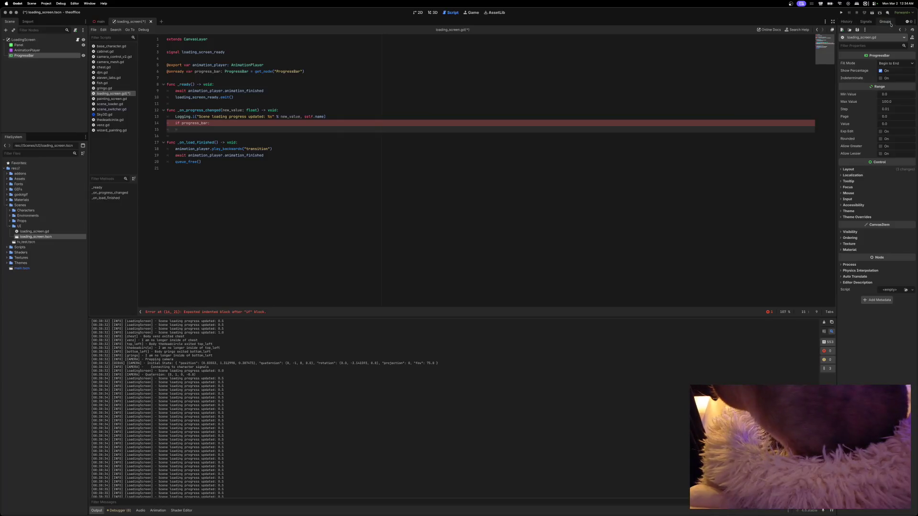
click(867, 22)
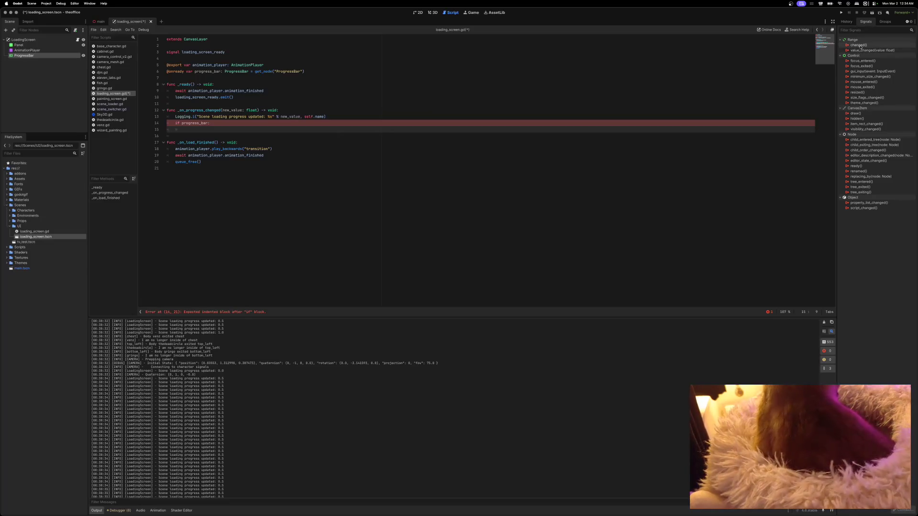
mouse_move(859, 69)
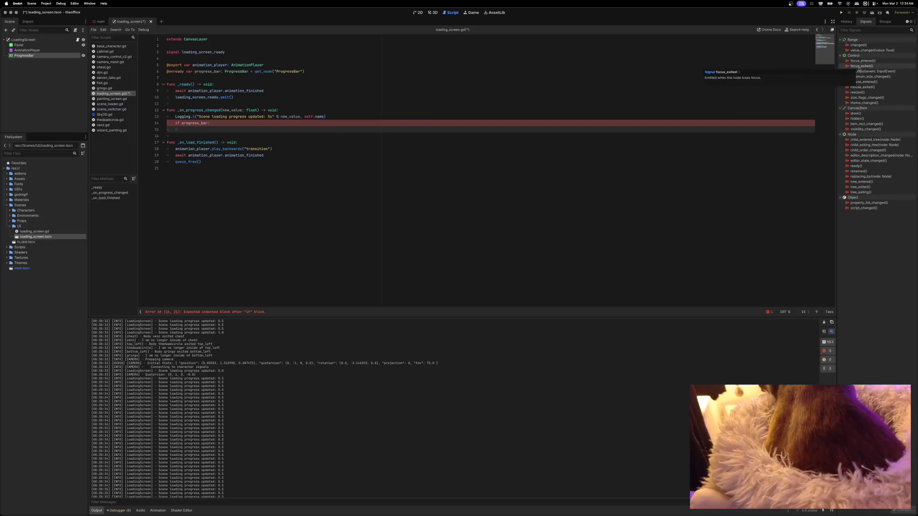
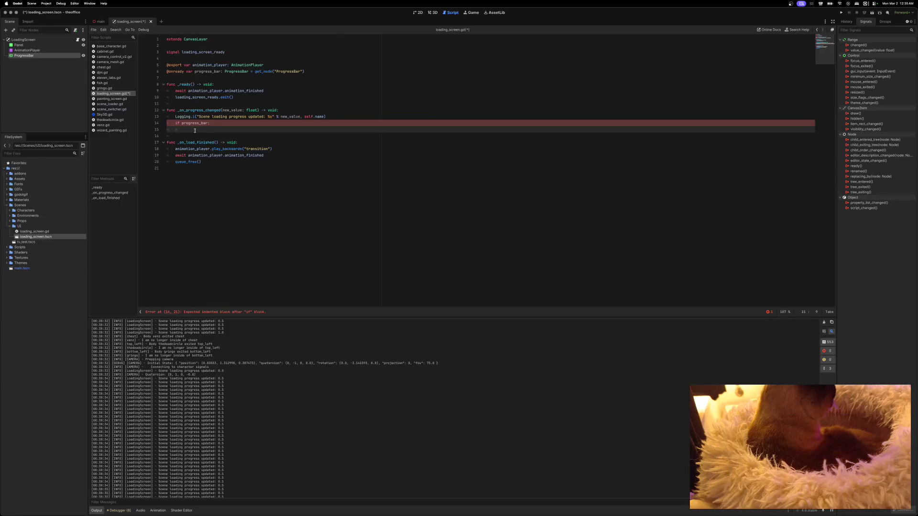
Complete line 15 as progress_bar.value = new_value, save loading_screen.gd, and run the game.
text(progress_bar.va)
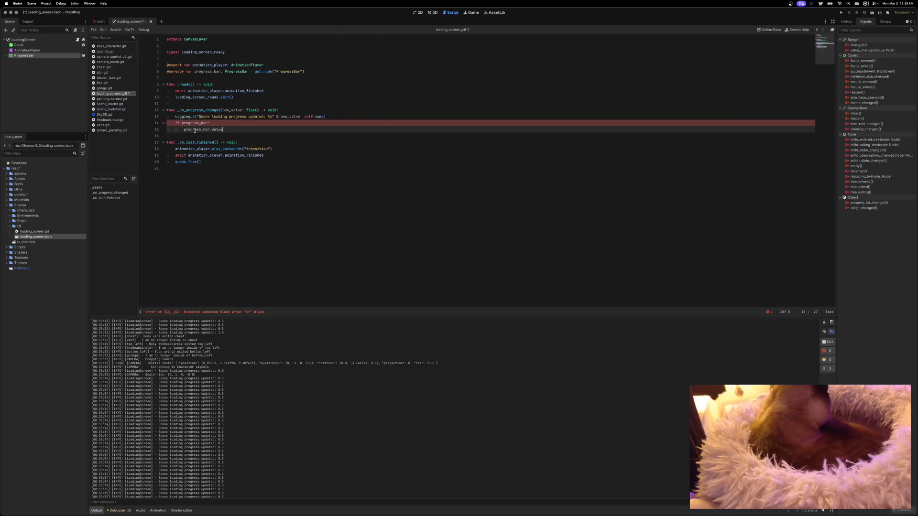
text(lue)
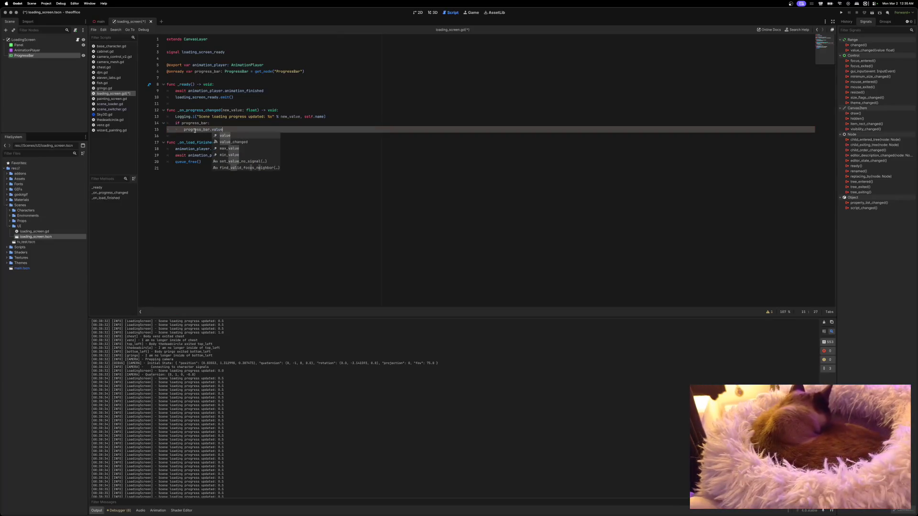
text( = new_value)
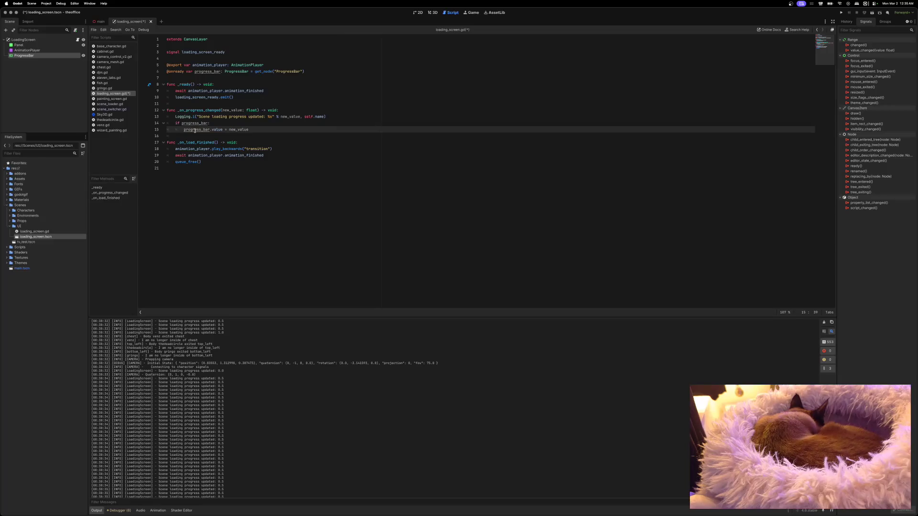
key(ctrl+s)
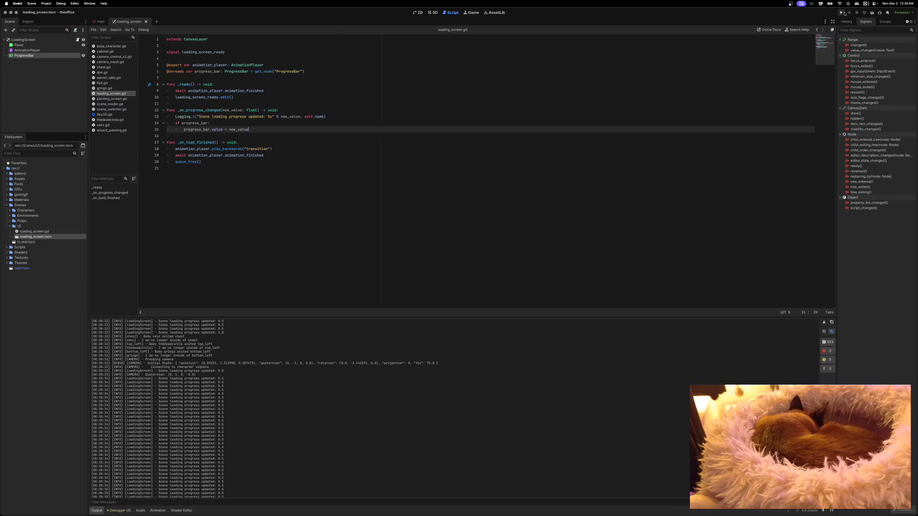
click(841, 12)
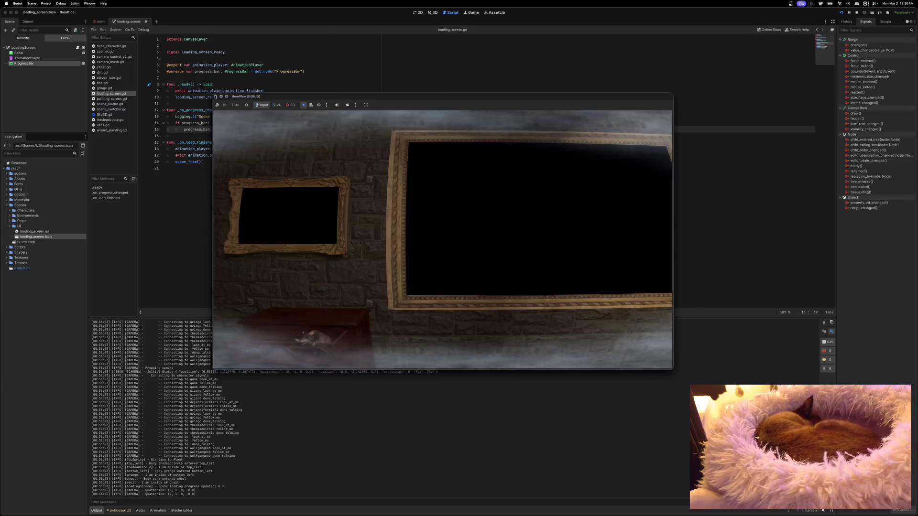
click(216, 96)
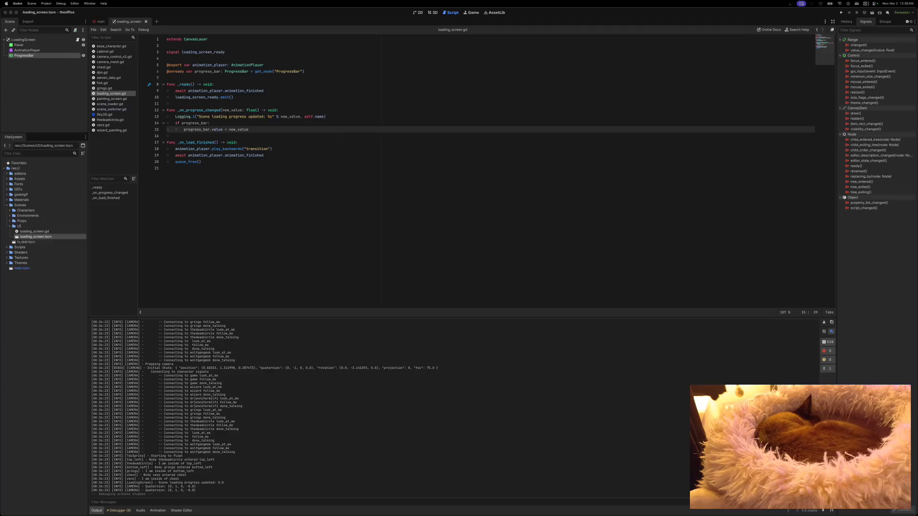
click(841, 12)
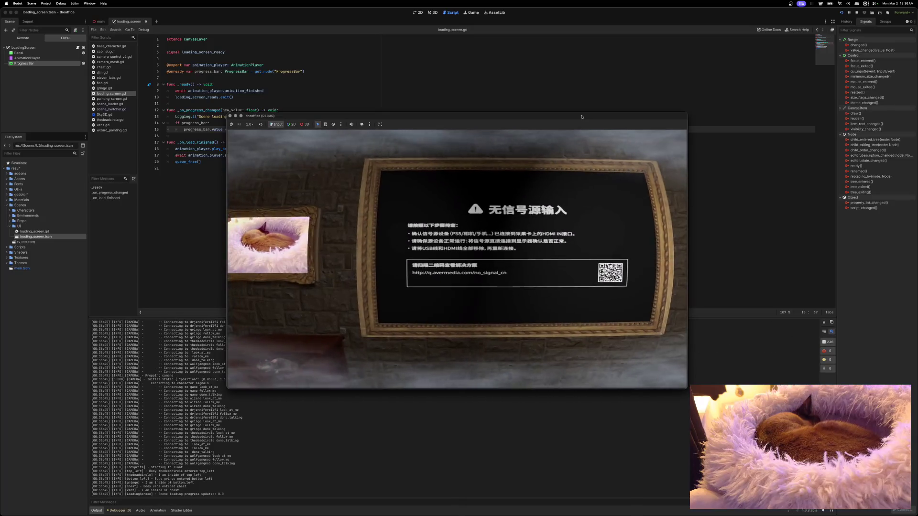
drag(582, 116, 640, 47)
scroll(301, 424, up, 10)
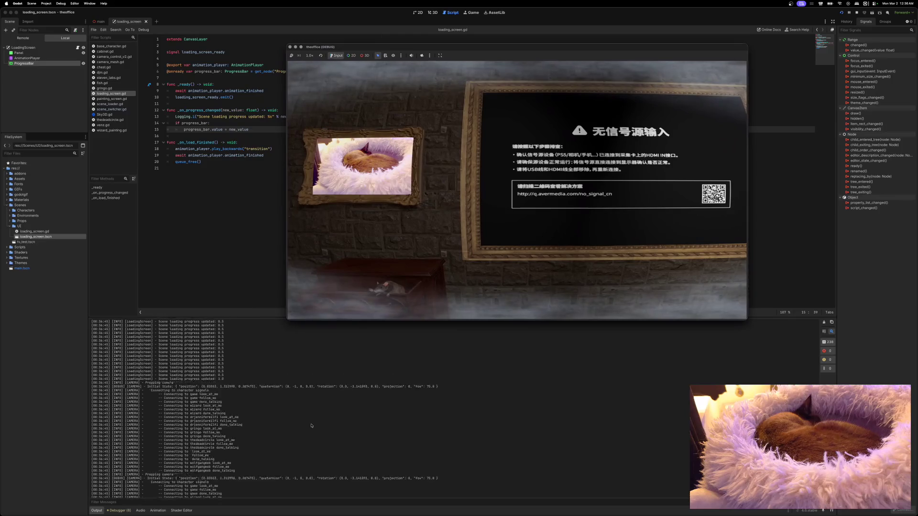
scroll(302, 424, up, 10)
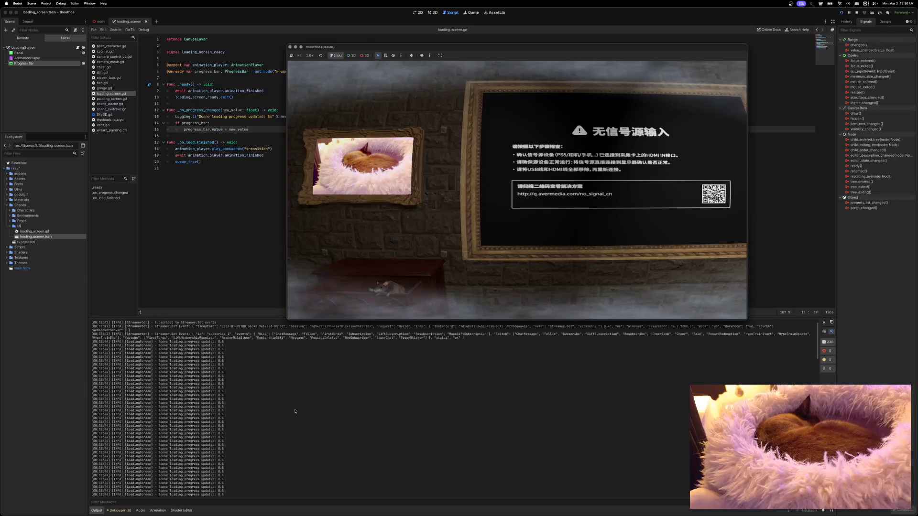
scroll(295, 411, up, 2)
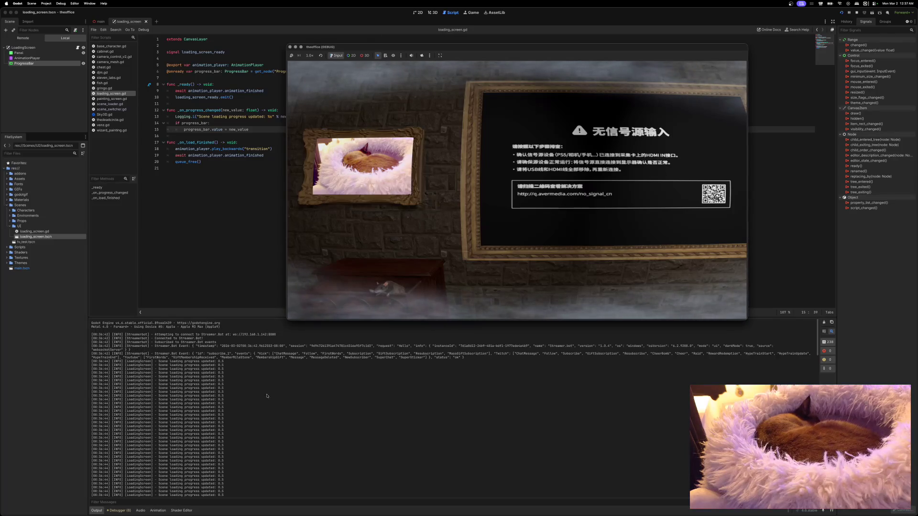
scroll(230, 382, down, 10)
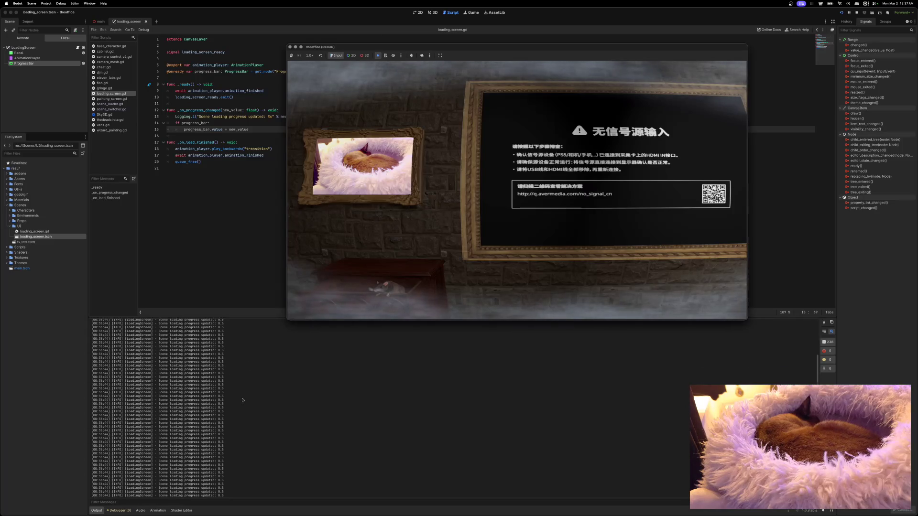
scroll(244, 403, down, 5)
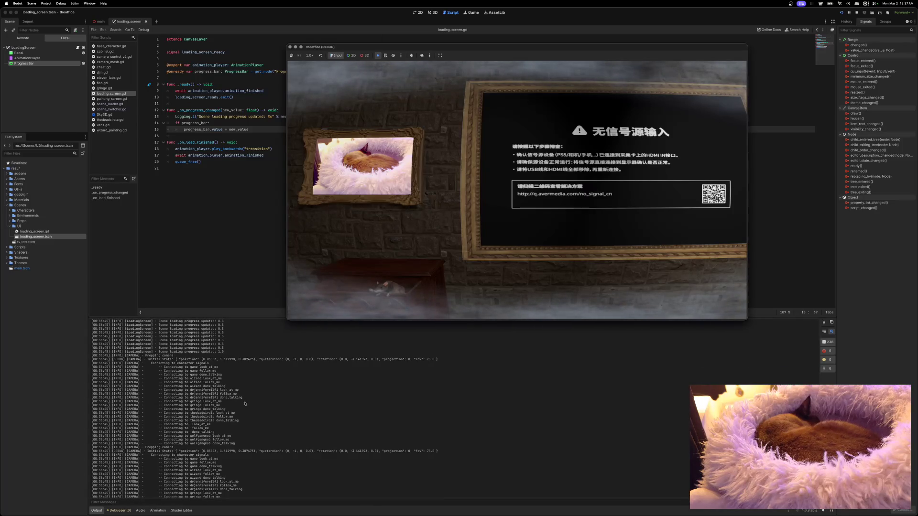
scroll(244, 402, up, 8)
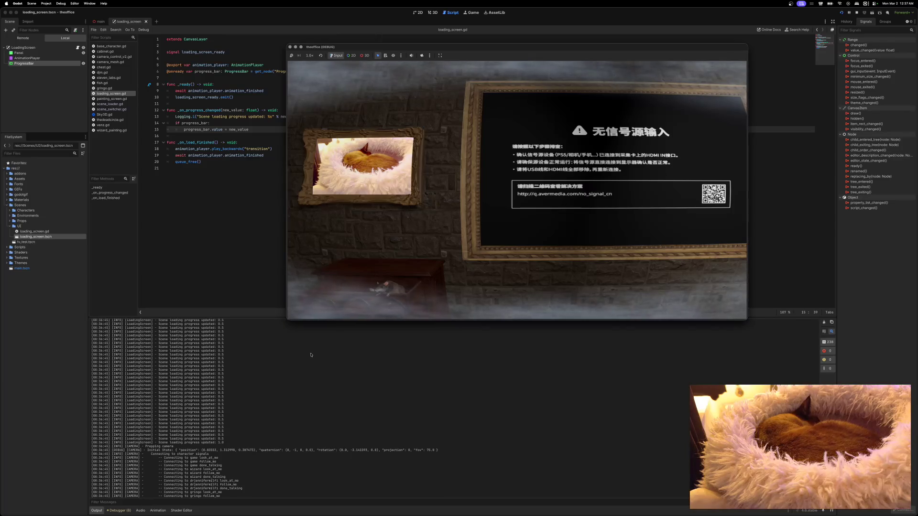
scroll(278, 354, up, 10)
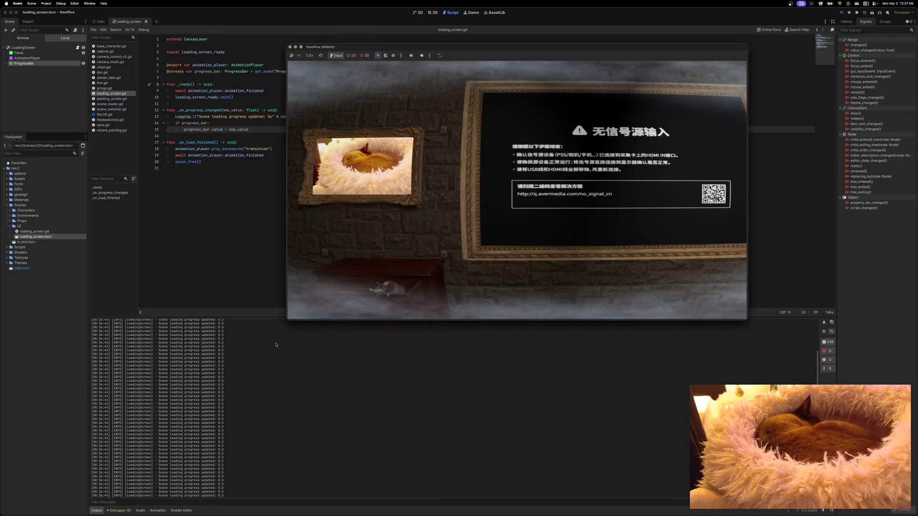
scroll(276, 340, down, 2)
scroll(276, 341, down, 10)
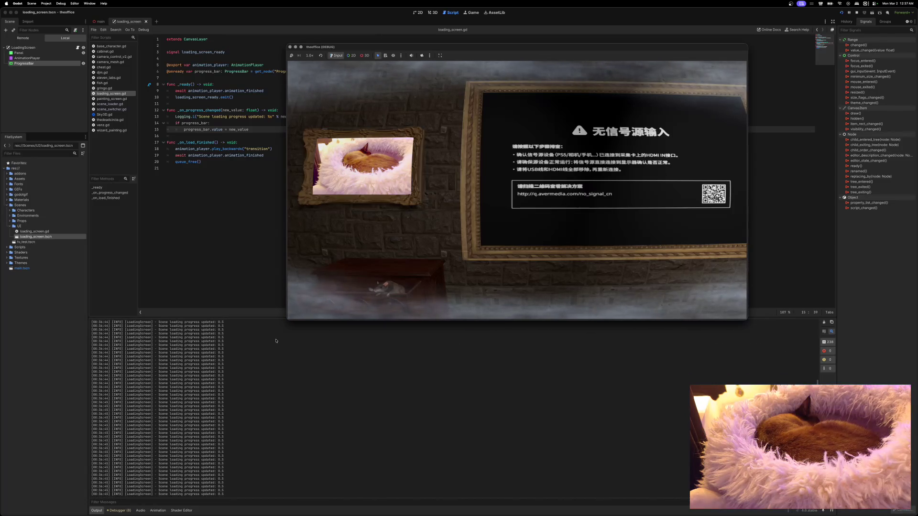
scroll(276, 341, down, 5)
scroll(276, 340, up, 5)
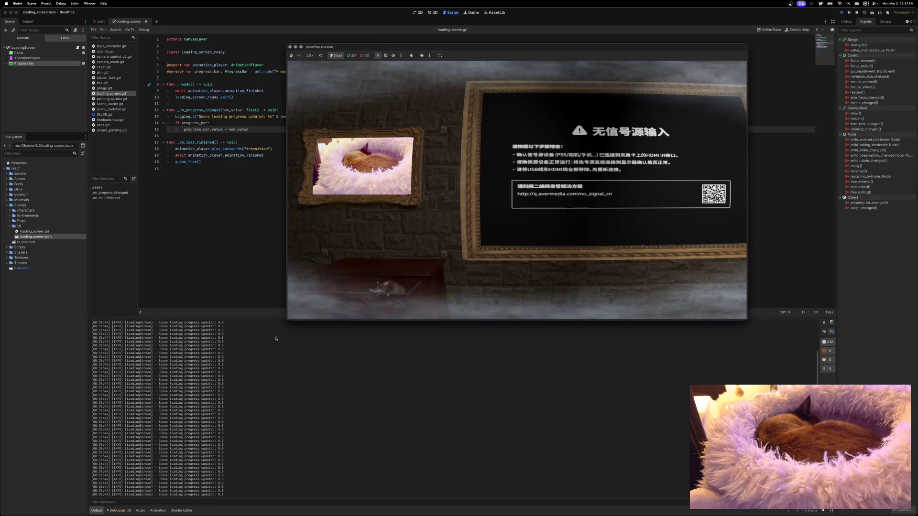
click(289, 47)
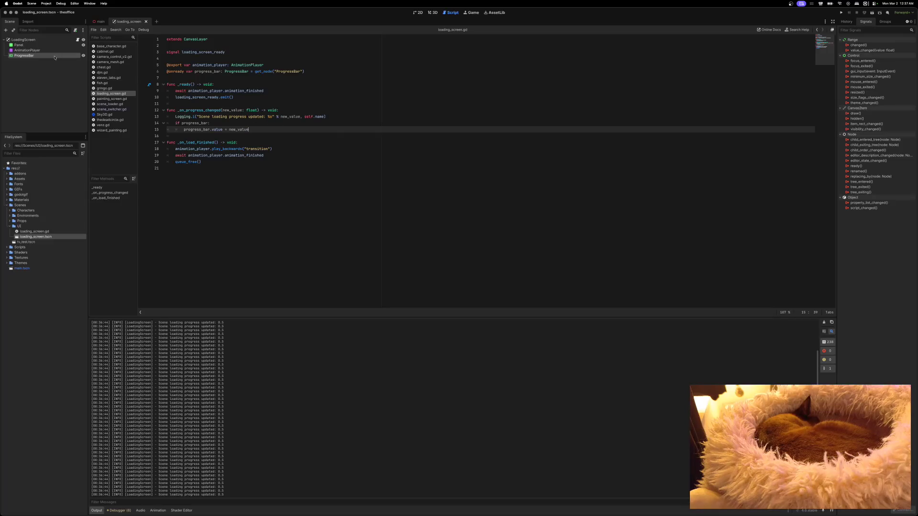
click(907, 21)
Set the ProgressBar's Max Value to 1, save the loading screen scene, and run the game.
click(846, 21)
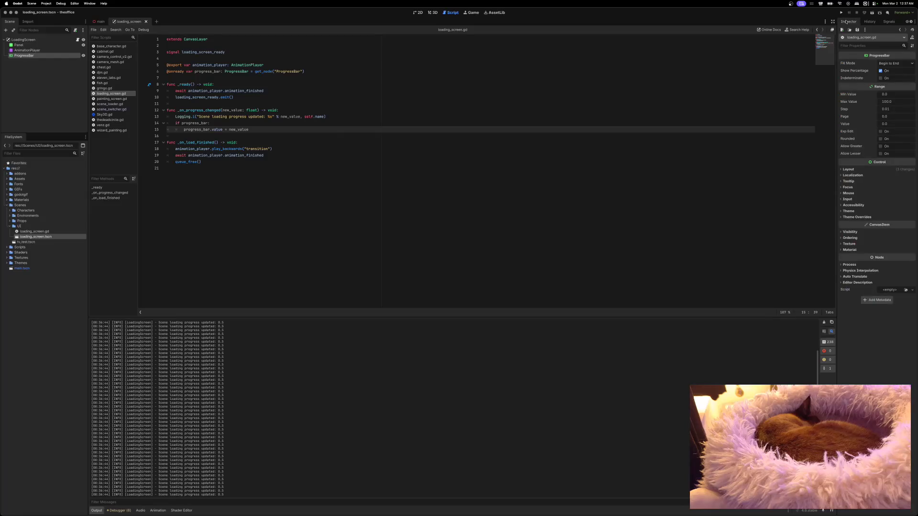
click(894, 104)
text(1)
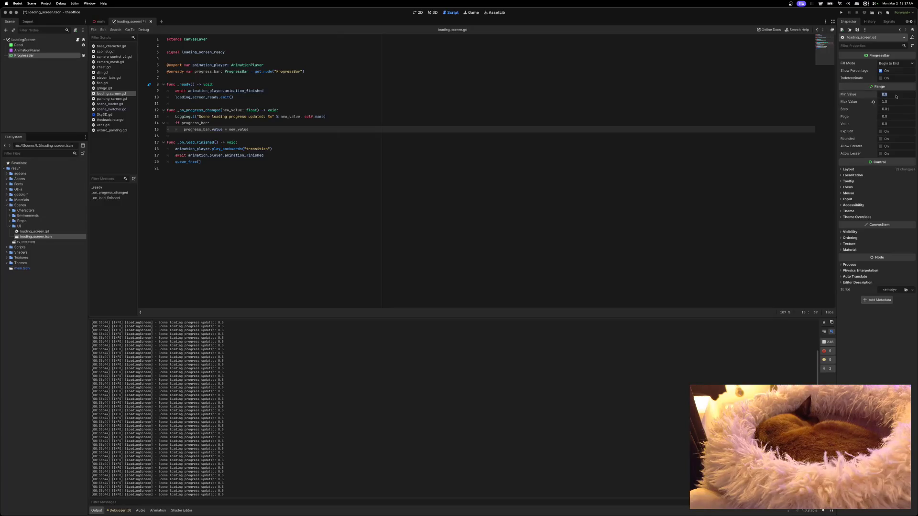
click(894, 102)
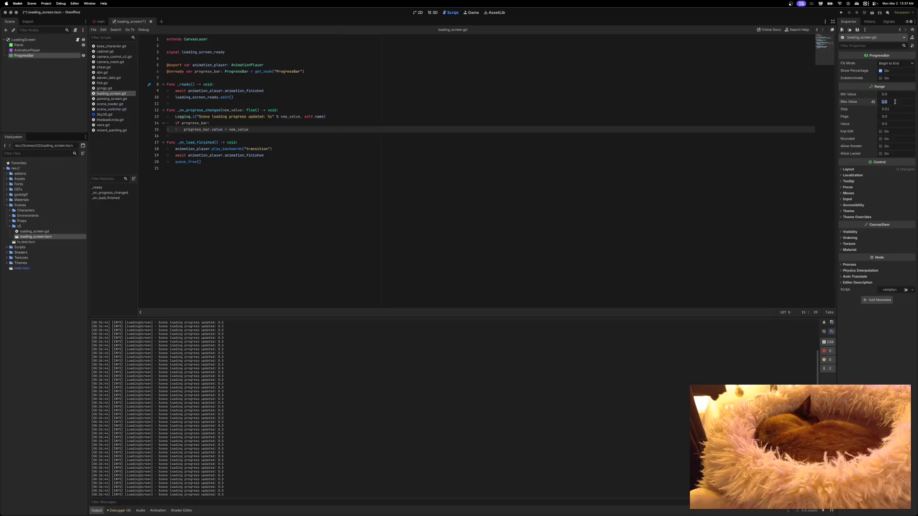
key(ctrl+s)
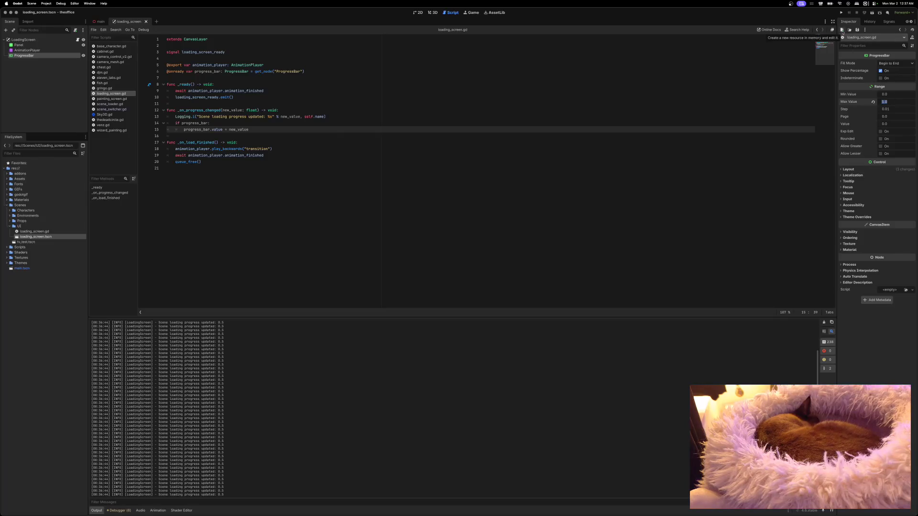
click(841, 13)
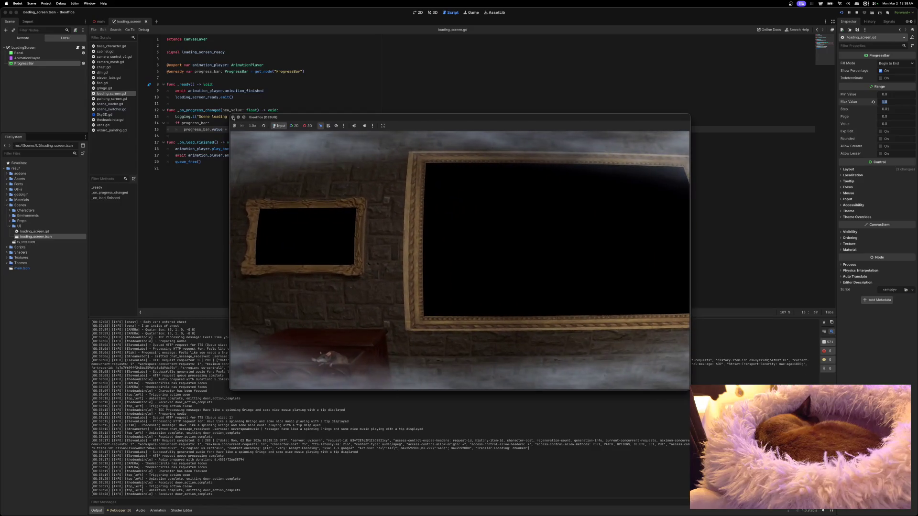
click(234, 117)
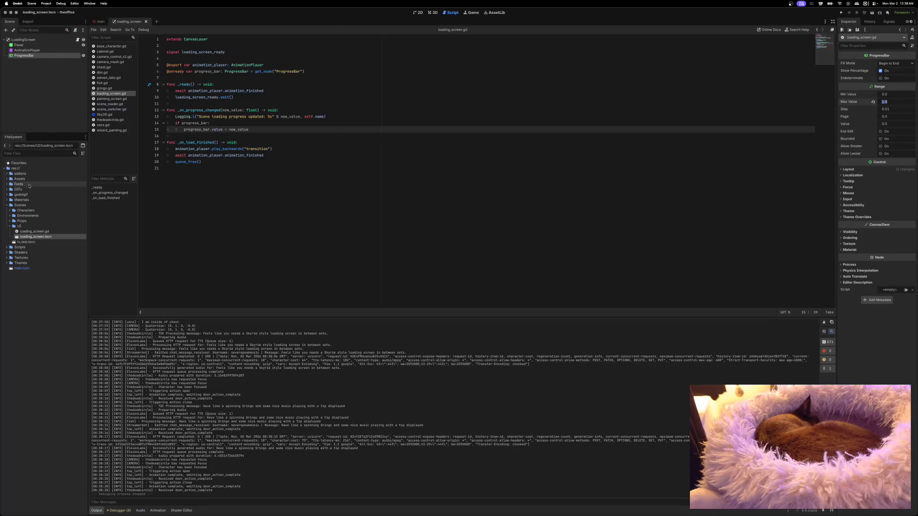
right_click(44, 40)
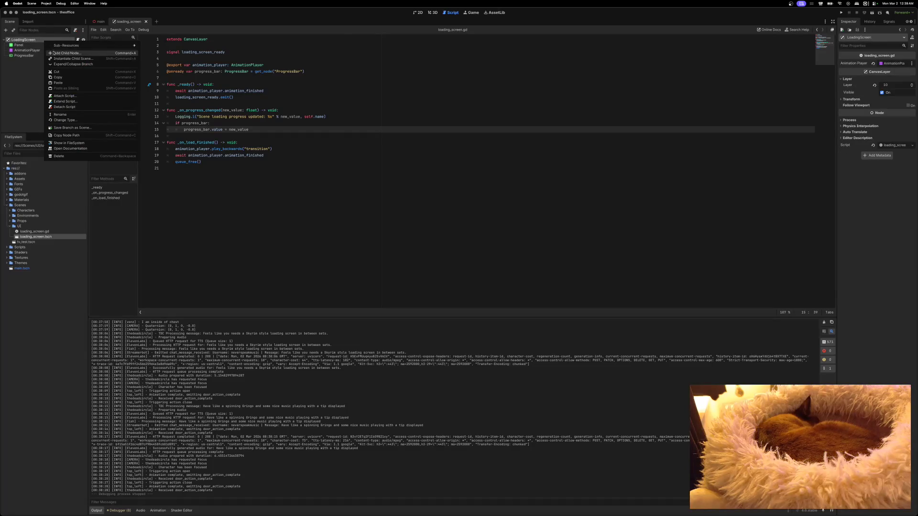
Add a Camera3D node found by searching 'camera', and switch the editor to the 3D view.
click(51, 53)
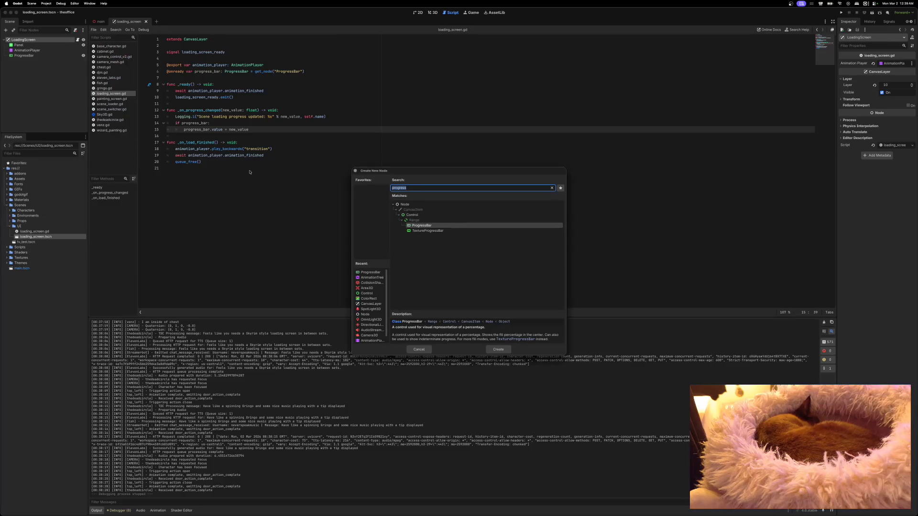
scroll(366, 310, down, 1)
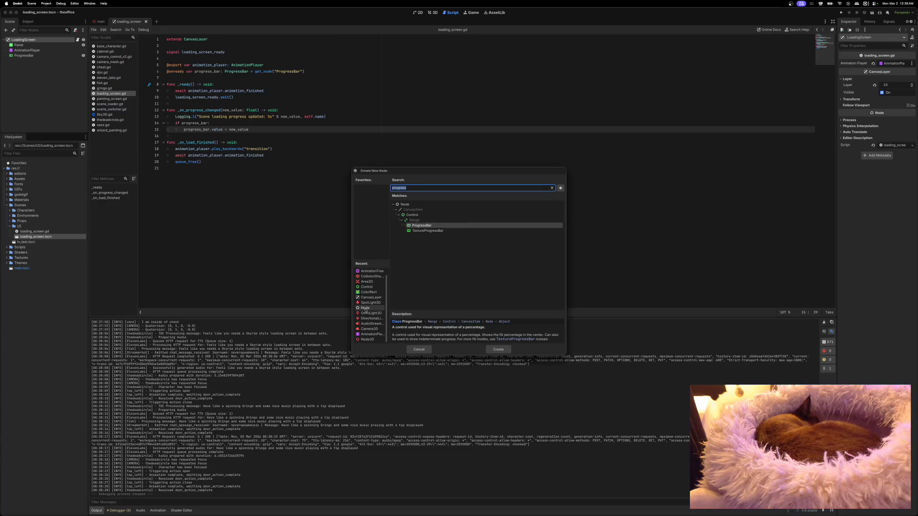
scroll(365, 309, up, 1)
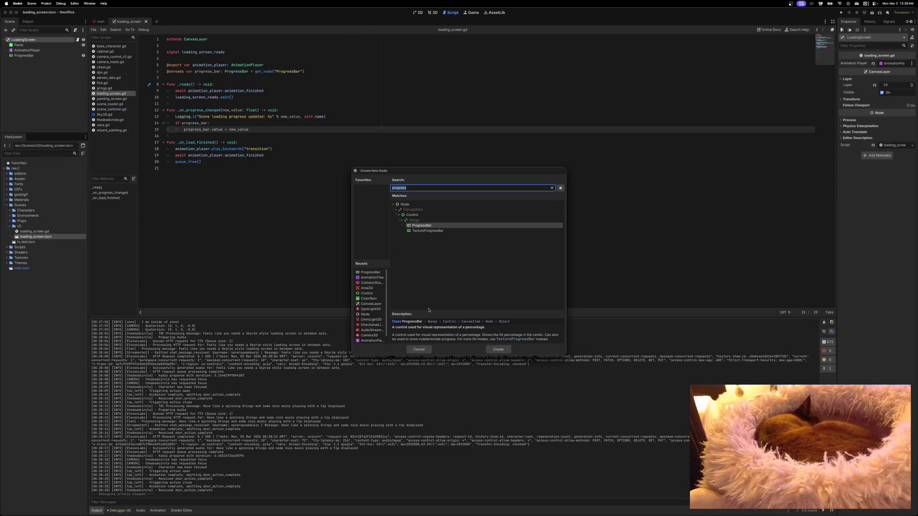
text(camera)
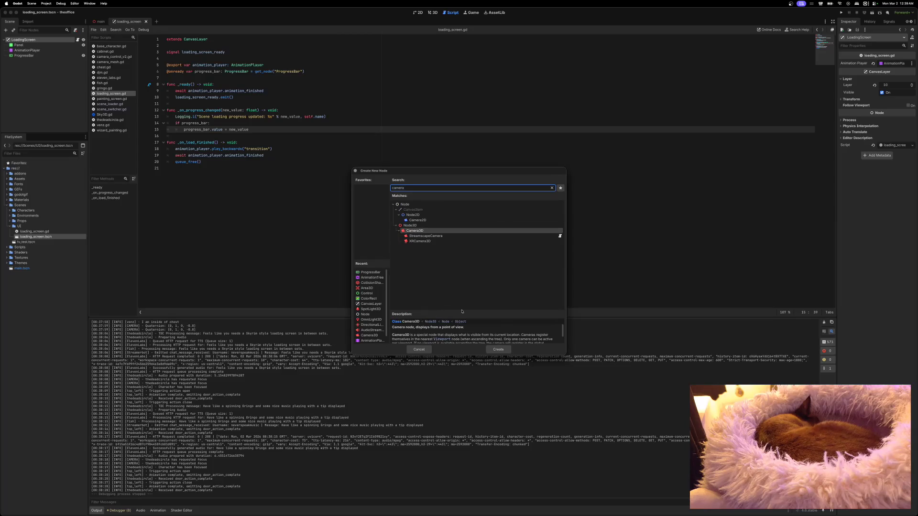
click(496, 348)
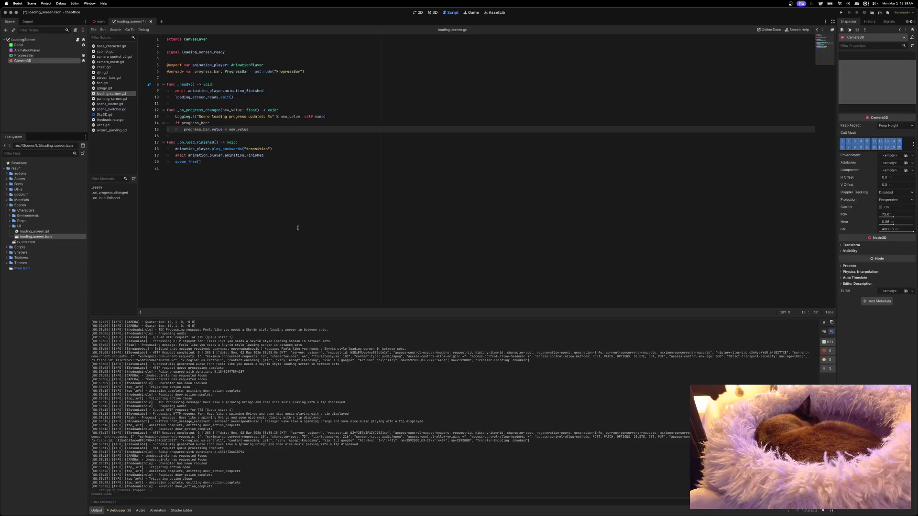
click(432, 13)
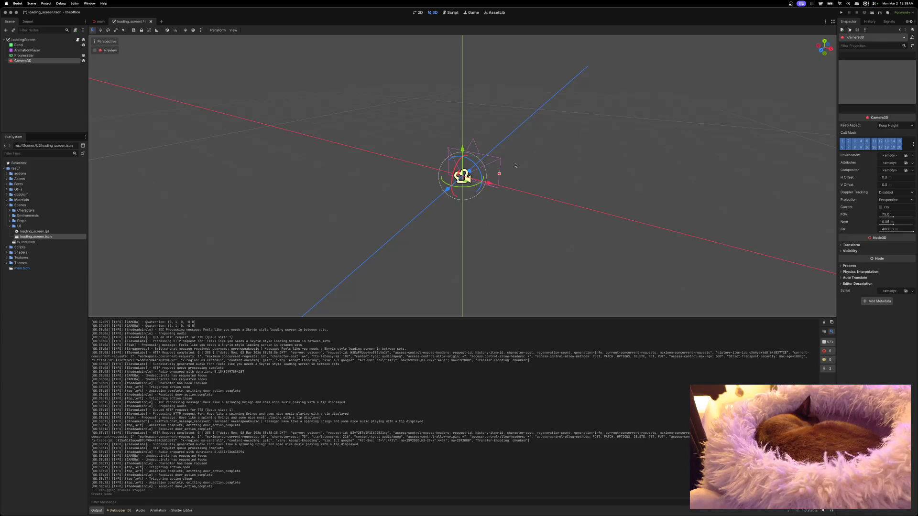
Cancel adding a child under Camera3D, then expand Characters/gringo in the FileSystem dock.
right_click(35, 63)
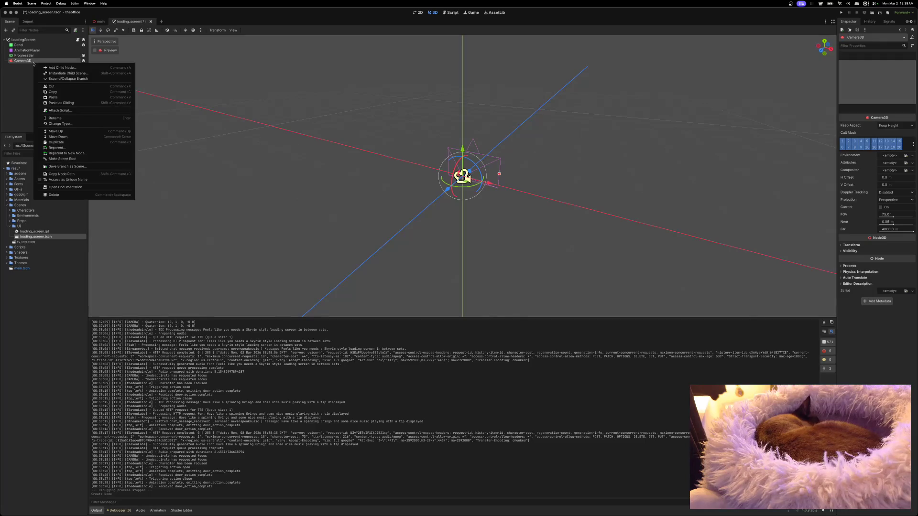
click(46, 69)
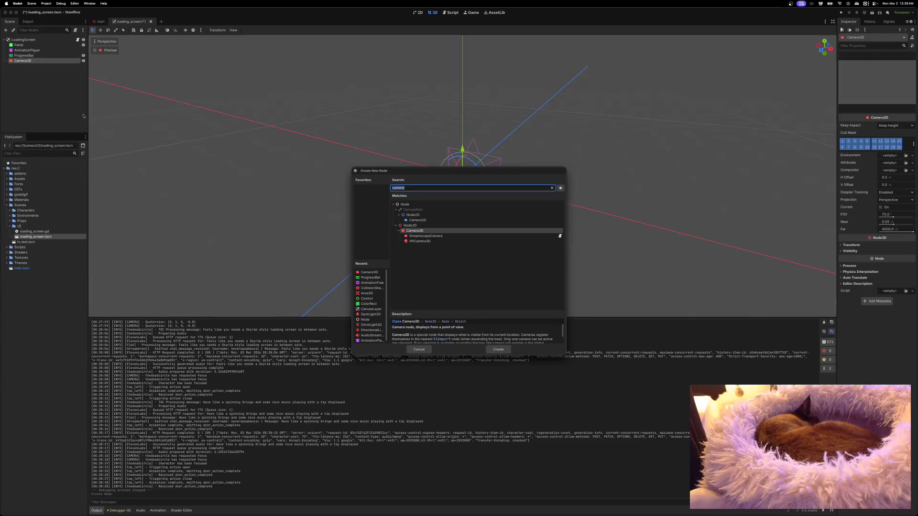
click(419, 349)
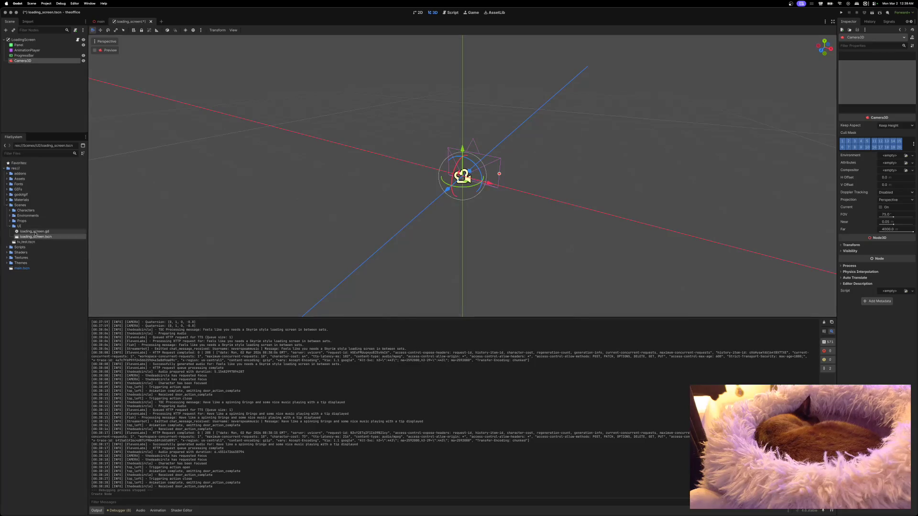
click(10, 226)
click(10, 210)
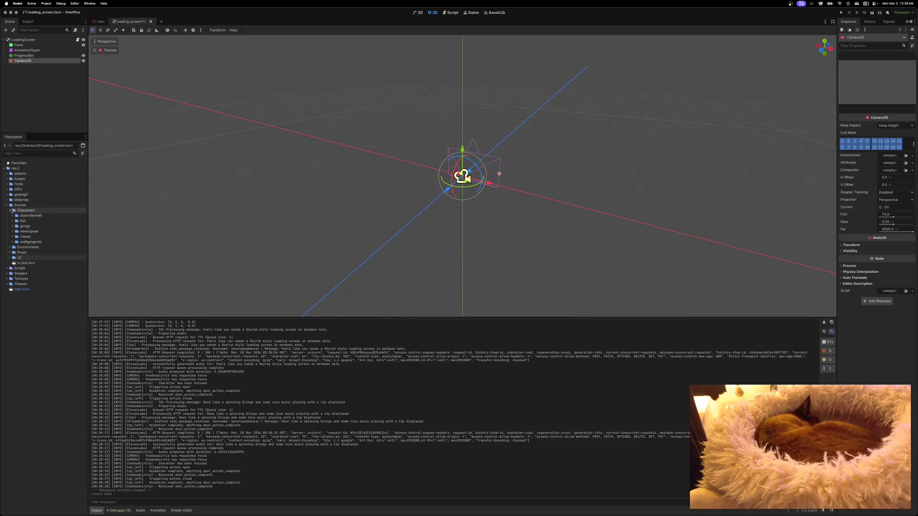
click(12, 226)
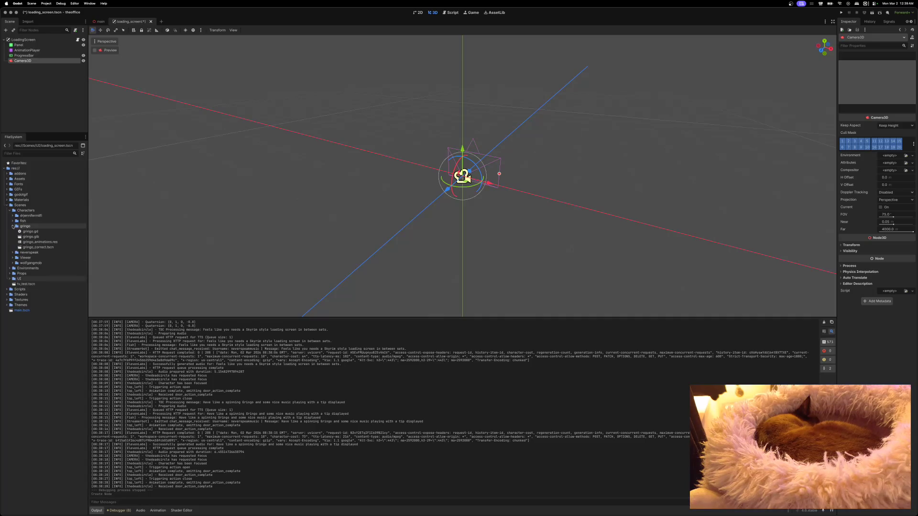
Instance gringo_correct.tscn under Camera3D, move it along Z, and reset the camera's position.
click(24, 248)
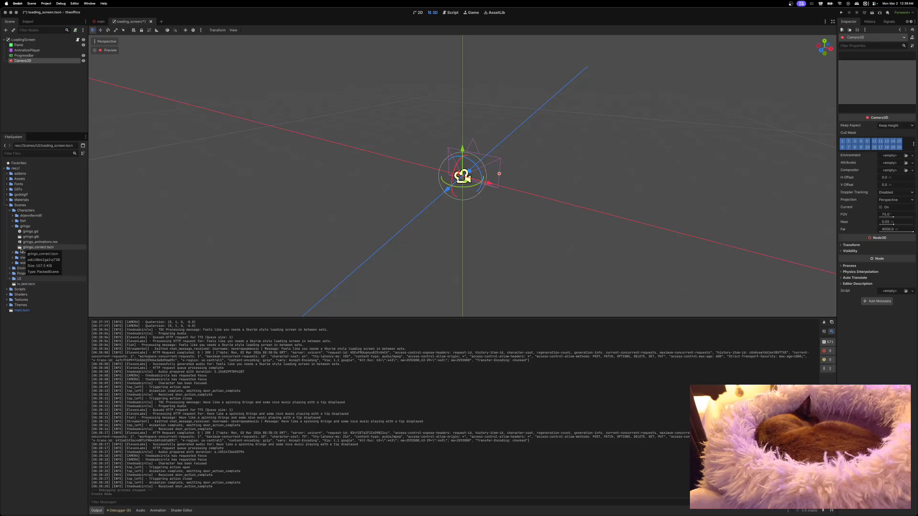
mouse_move(21, 249)
mouse_down()
mouse_move(42, 87)
mouse_move(29, 61)
mouse_up()
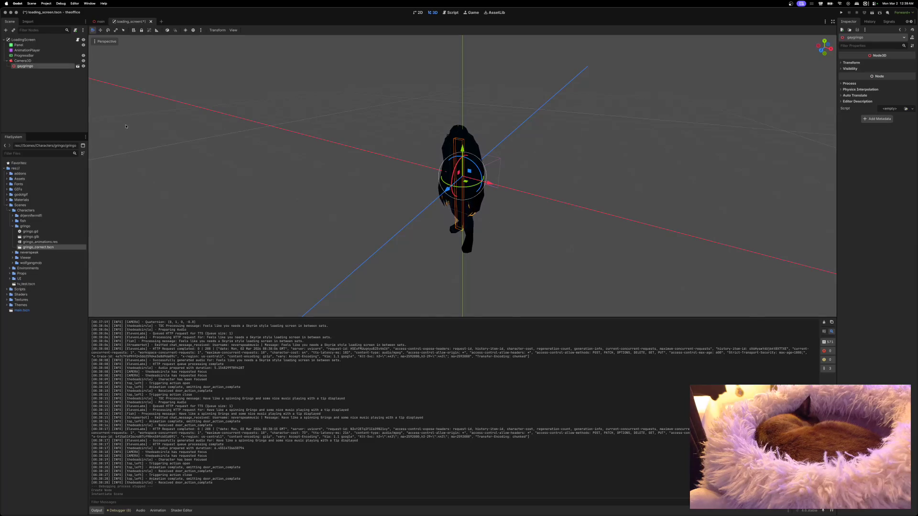
mouse_move(447, 190)
mouse_down()
mouse_move(424, 206)
mouse_move(471, 172)
mouse_move(483, 143)
mouse_up()
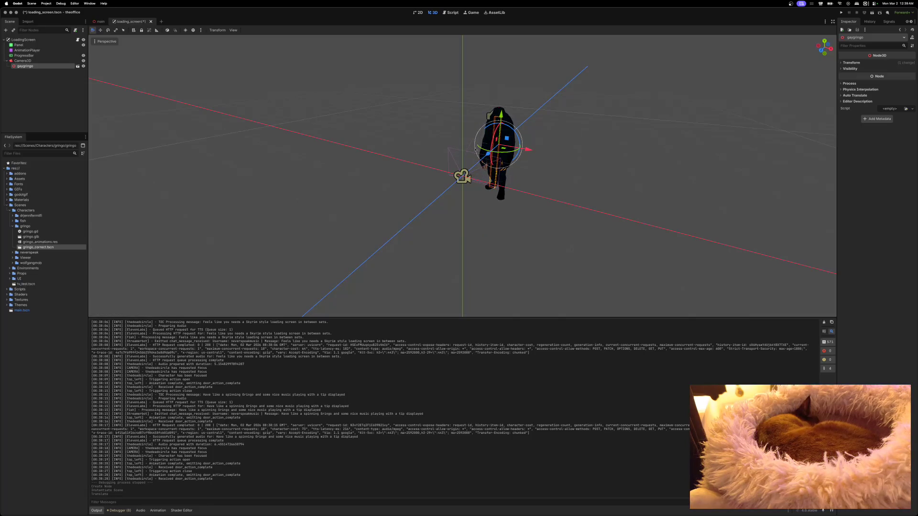
click(461, 177)
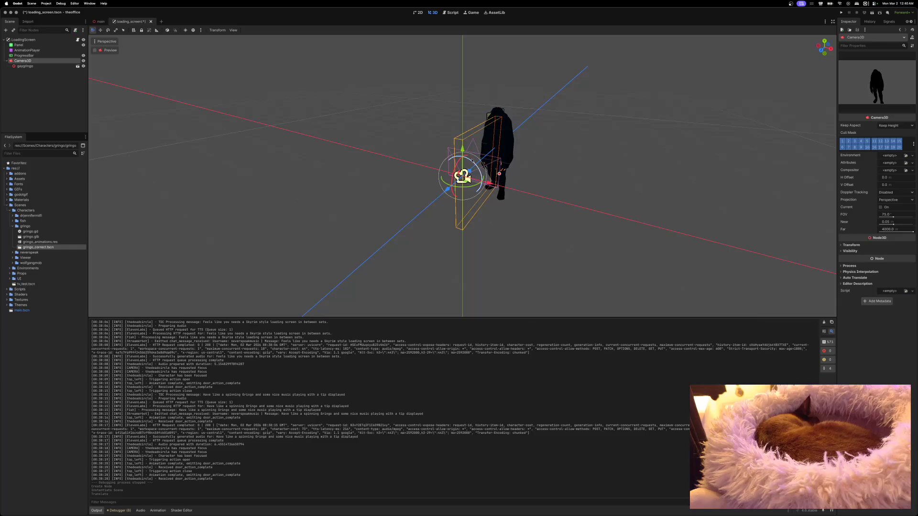
drag(462, 151, 462, 158)
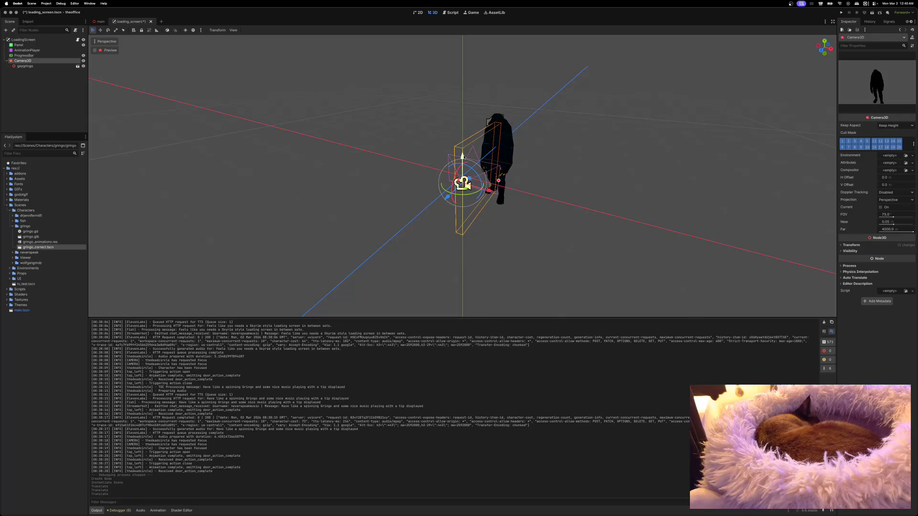
key(super+z)
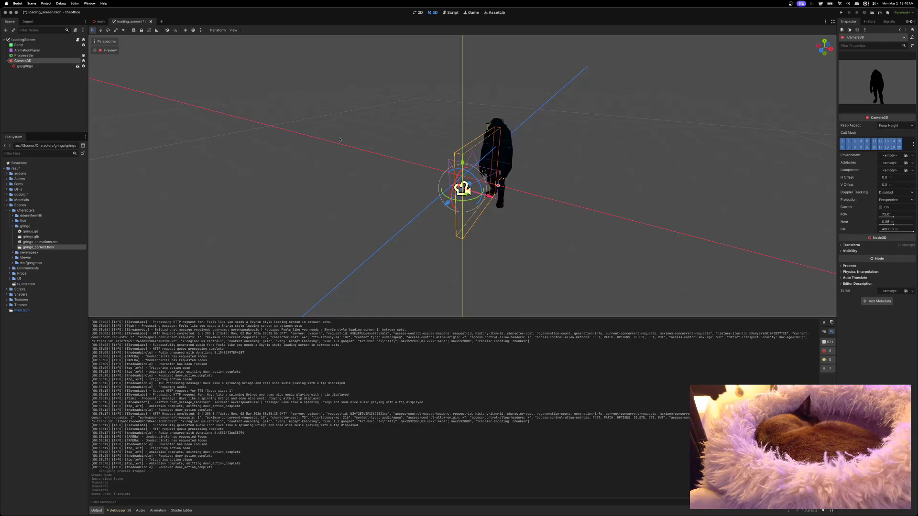
click(843, 244)
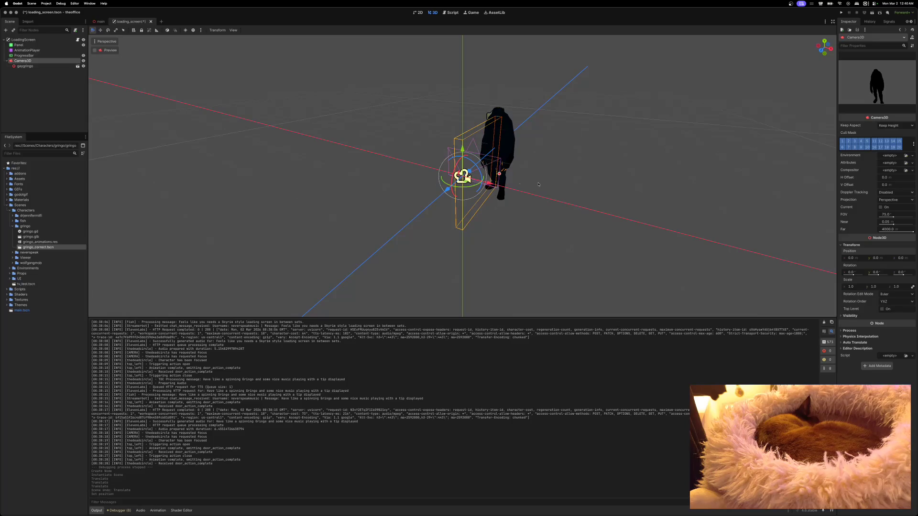
Adjust the gaygringo character's height in the camera view, then open its scene in the editor.
click(59, 67)
drag(500, 114, 500, 120)
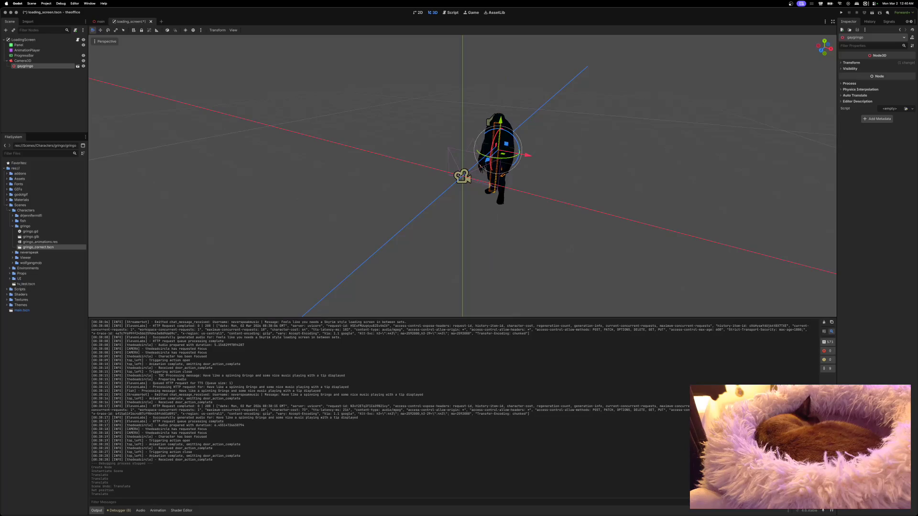
click(461, 177)
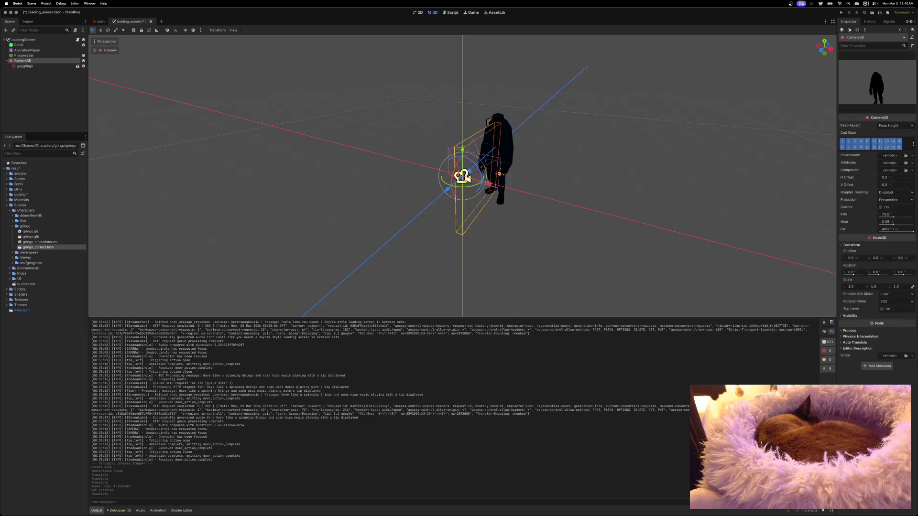
click(505, 133)
drag(499, 120, 500, 109)
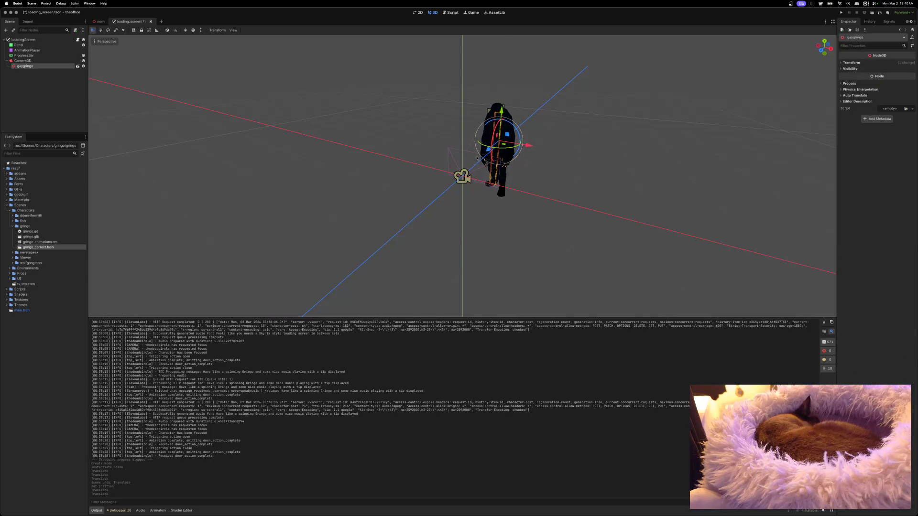
click(464, 179)
key(Escape)
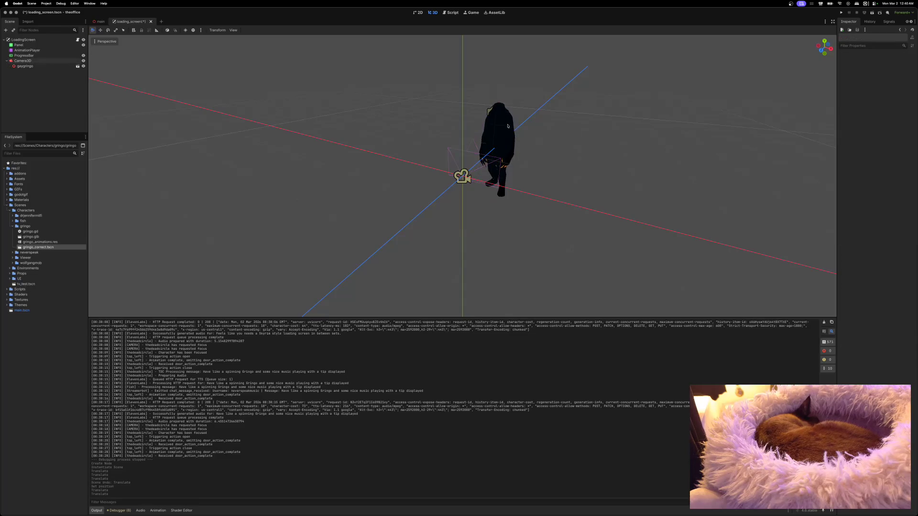
click(488, 149)
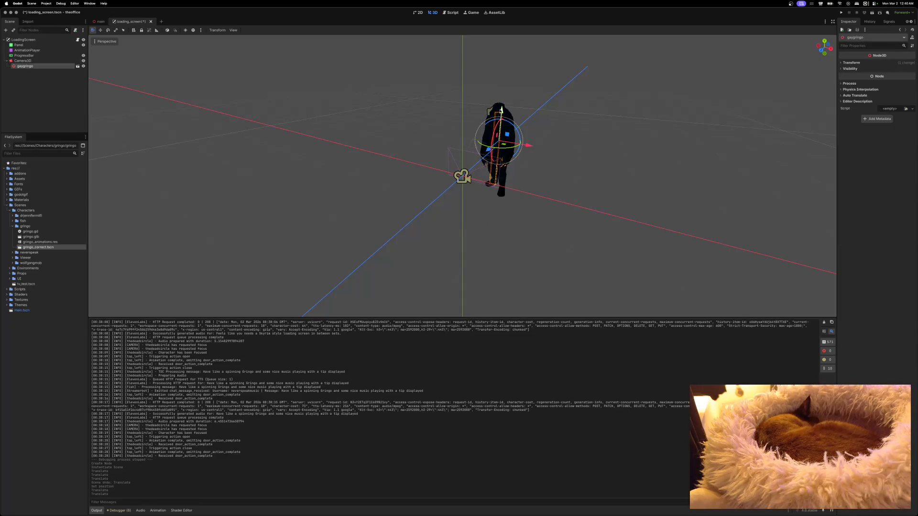
click(465, 177)
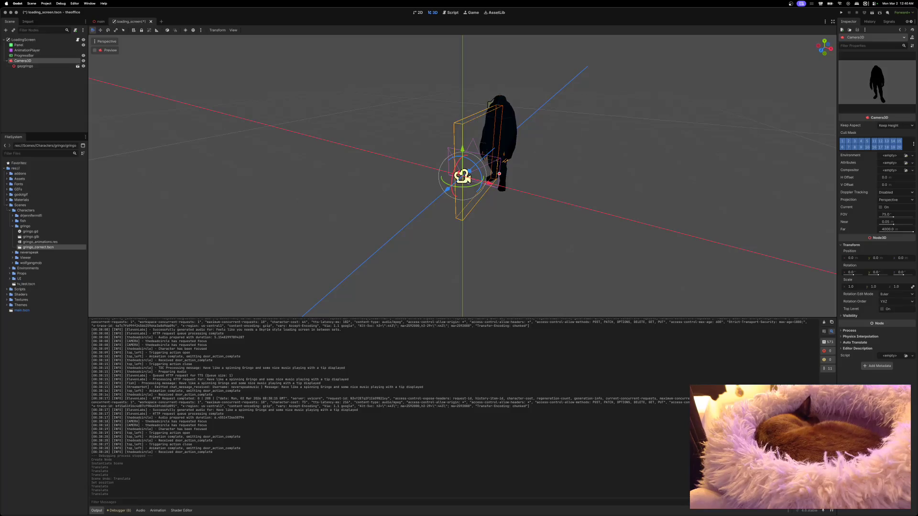
click(78, 66)
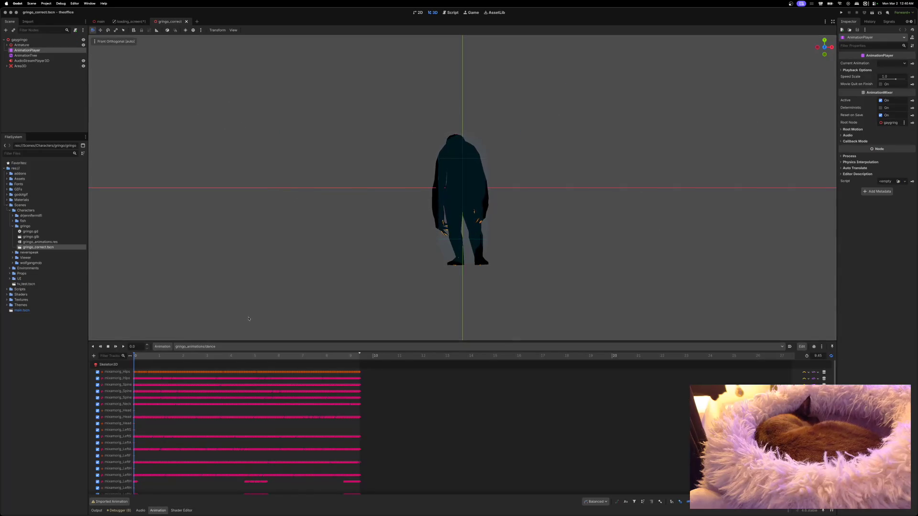
Choose gringo_animations/dance in the Animation panel and select the AnimationTree node.
click(782, 346)
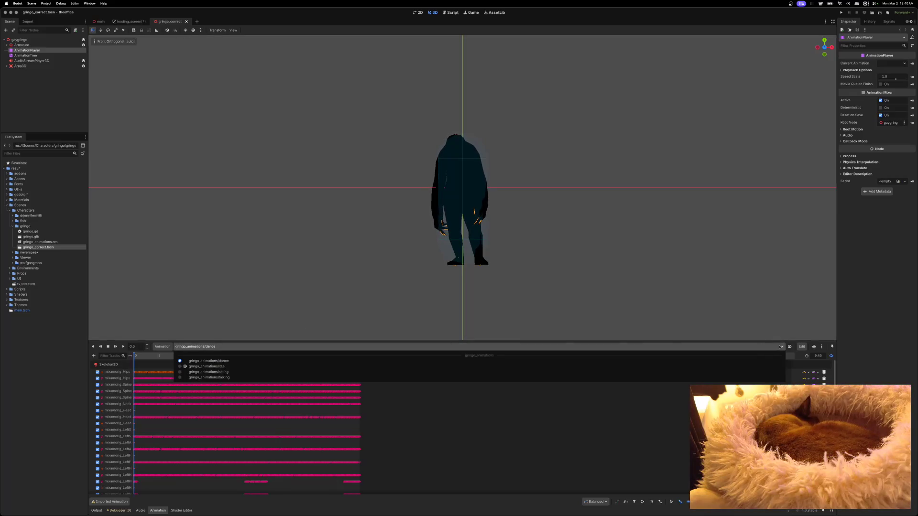
click(316, 363)
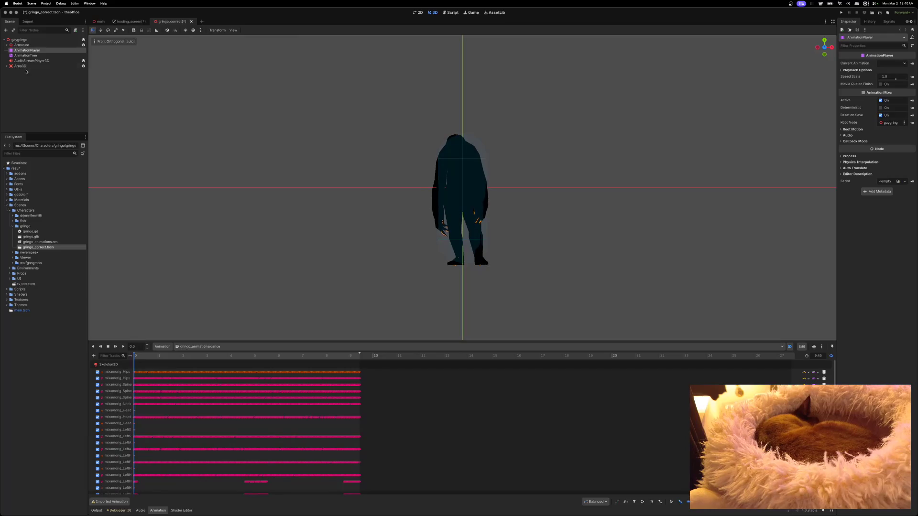
click(25, 56)
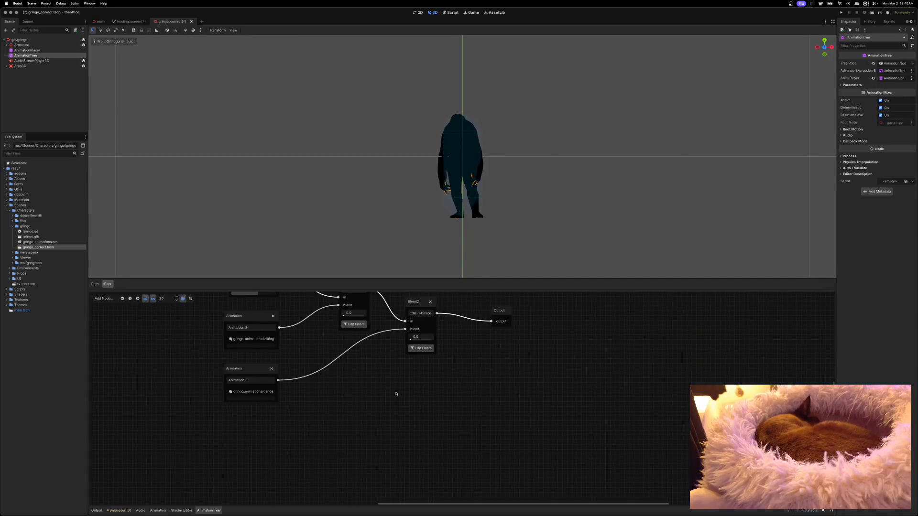
Blend the AnimationTree toward dance, save gringo_correct.tscn, and return to the loading_screen scene.
right_click(388, 345)
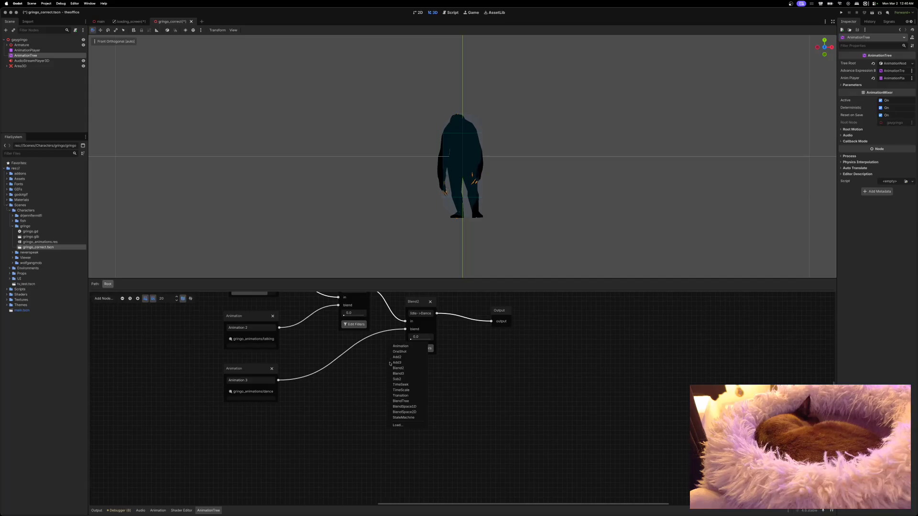
click(371, 363)
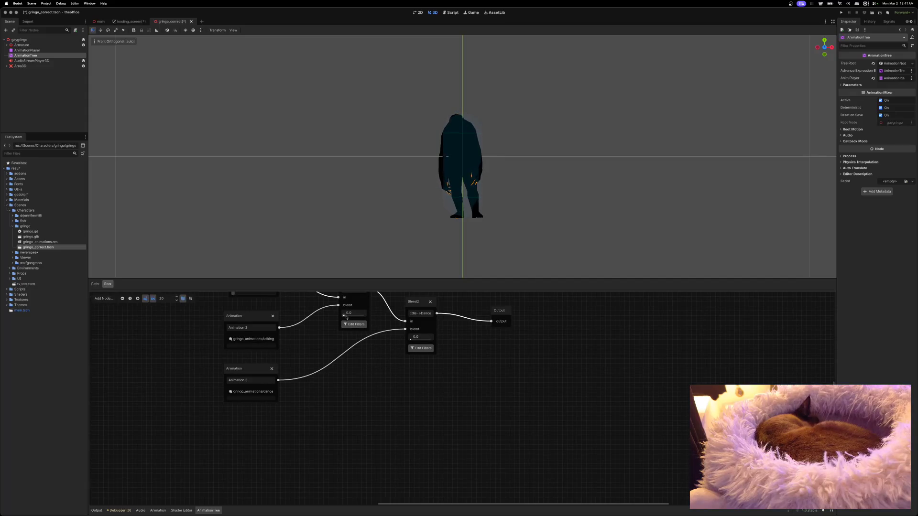
mouse_move(411, 338)
mouse_down()
mouse_move(433, 340)
mouse_move(409, 344)
mouse_up()
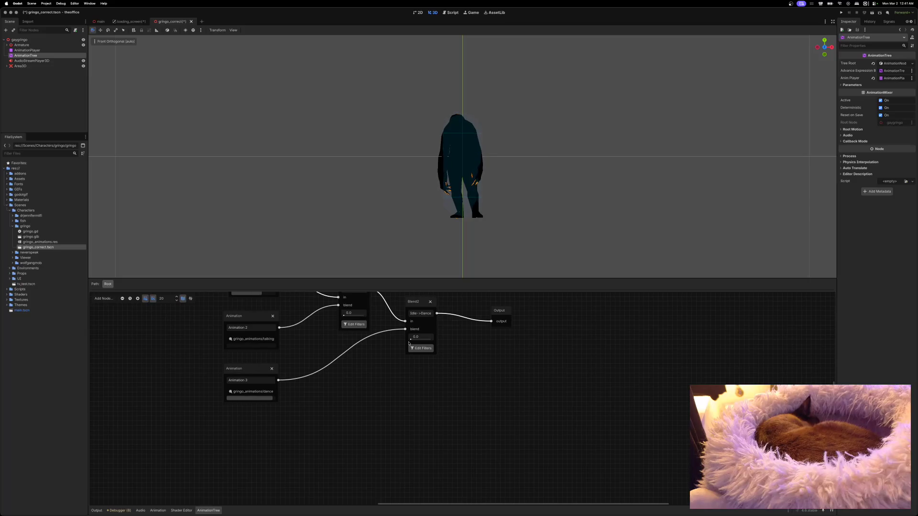
key(super+s)
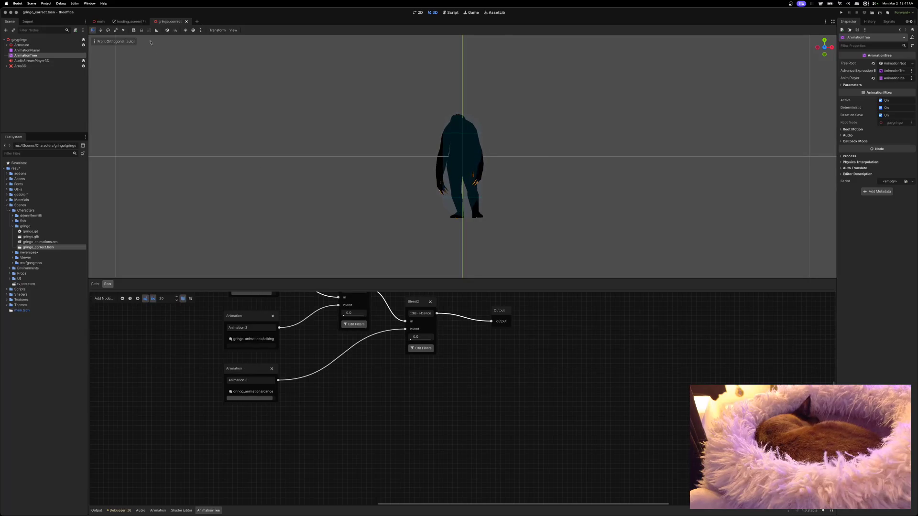
click(129, 21)
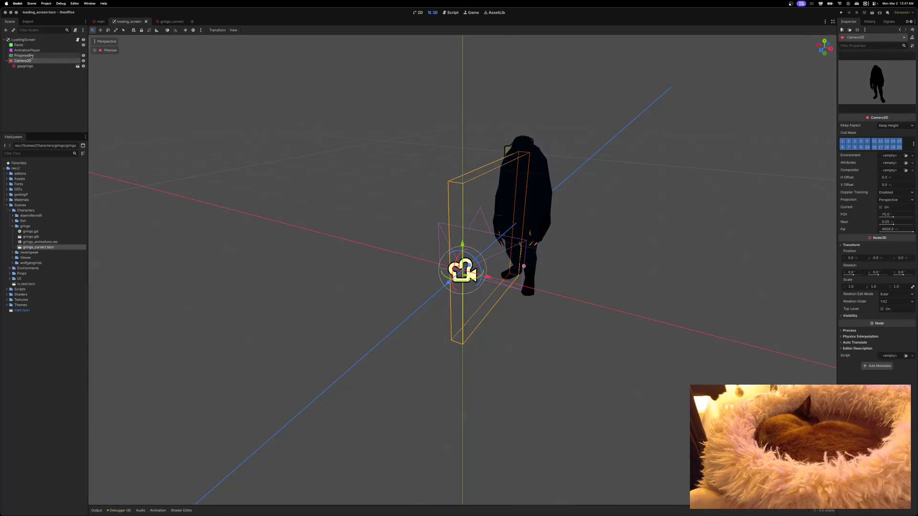
click(77, 39)
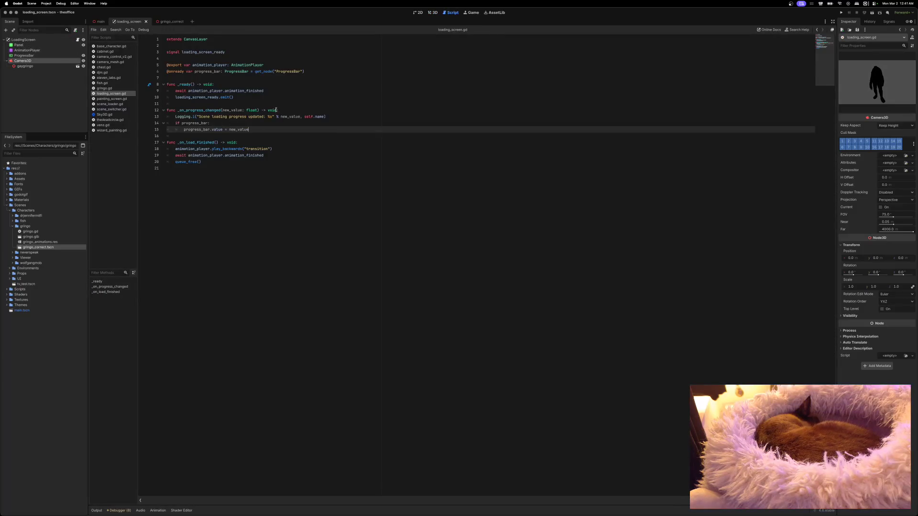
click(309, 72)
key(Return)
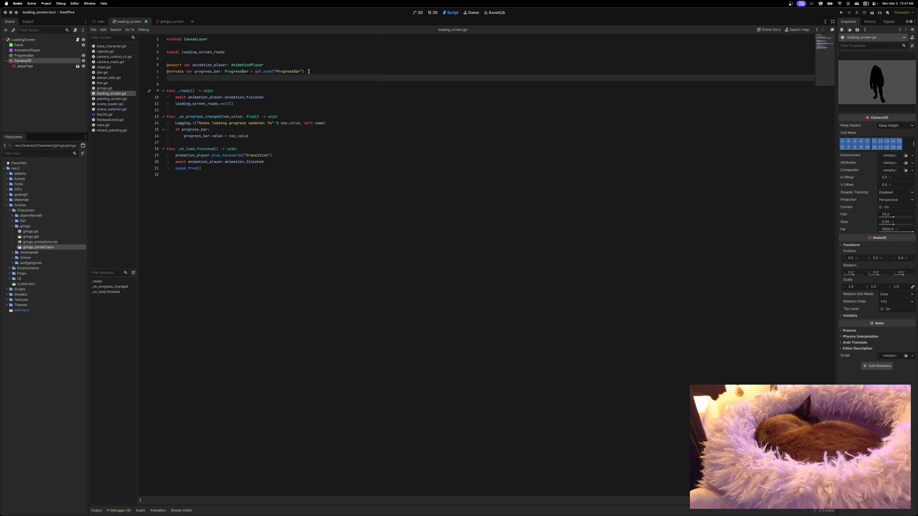
text(onready va)
text(ringo )
text( Node3)
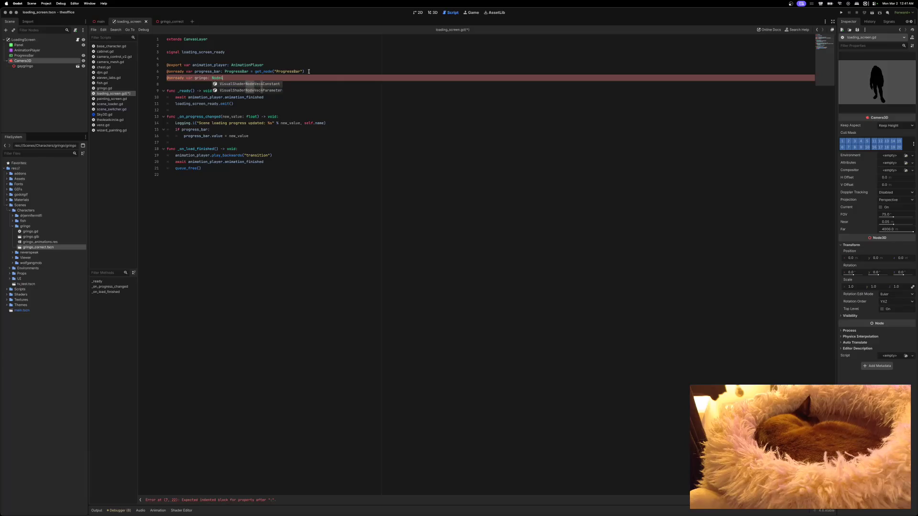
text(D)
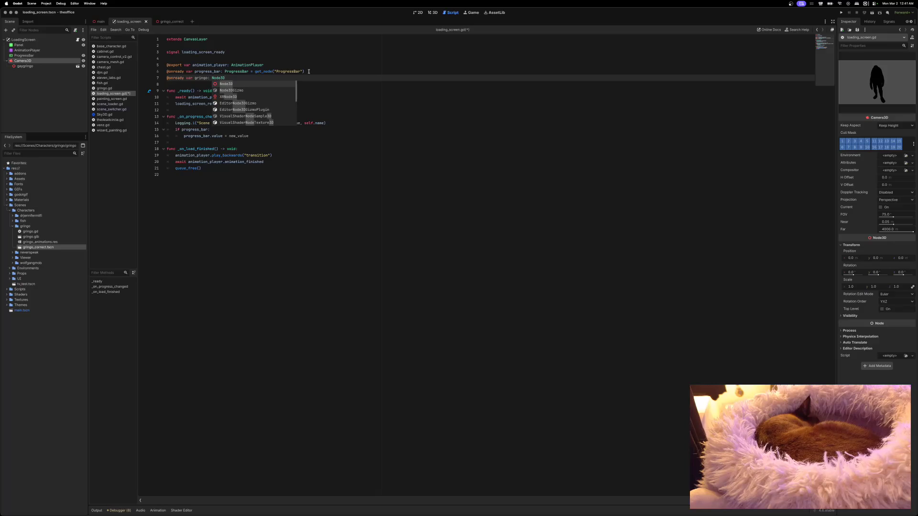
key(Escape)
Assign gringo from get_node("Camera3D/gaygringo/AnimationTree") and retype it as AnimationTree.
text( = get_node(")
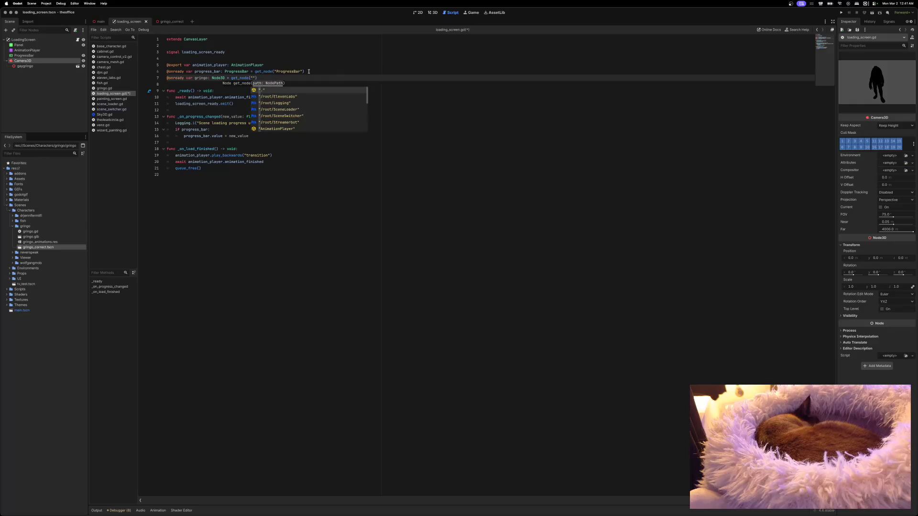
text(gaygringo)
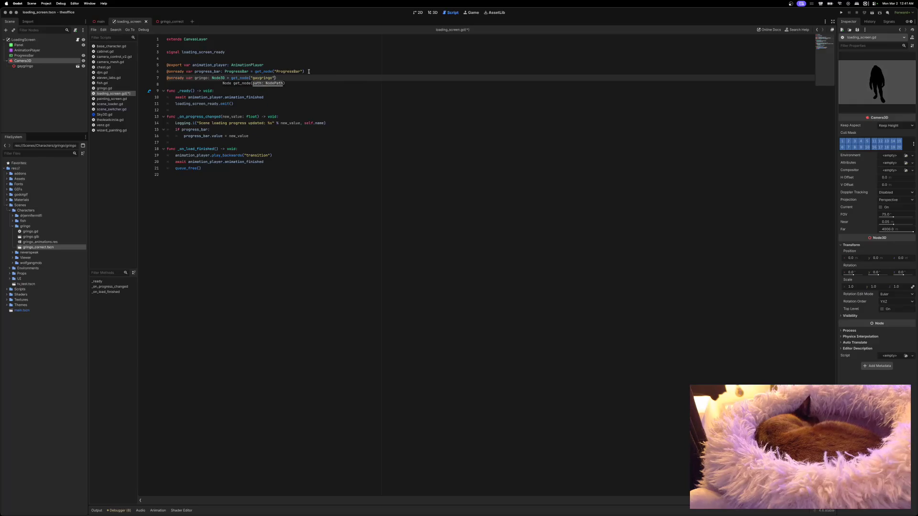
click(284, 77)
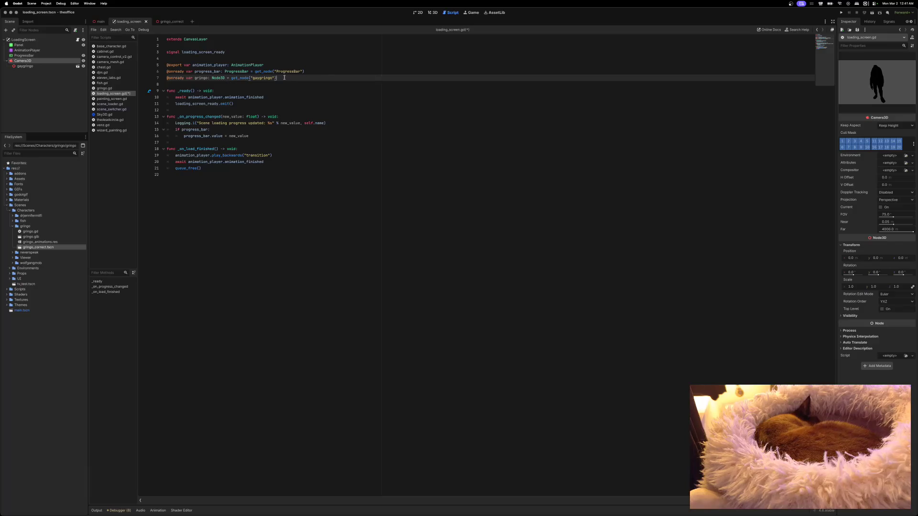
double_click(260, 78)
text(gay)
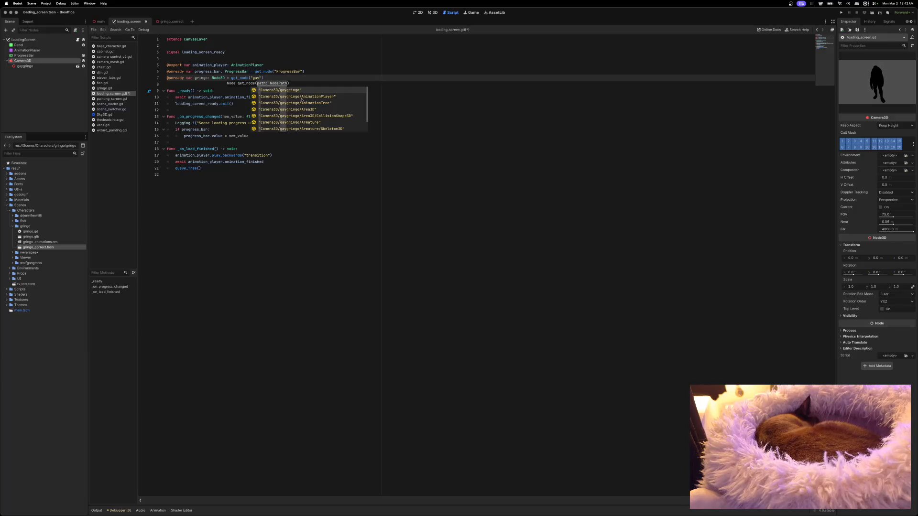
click(306, 103)
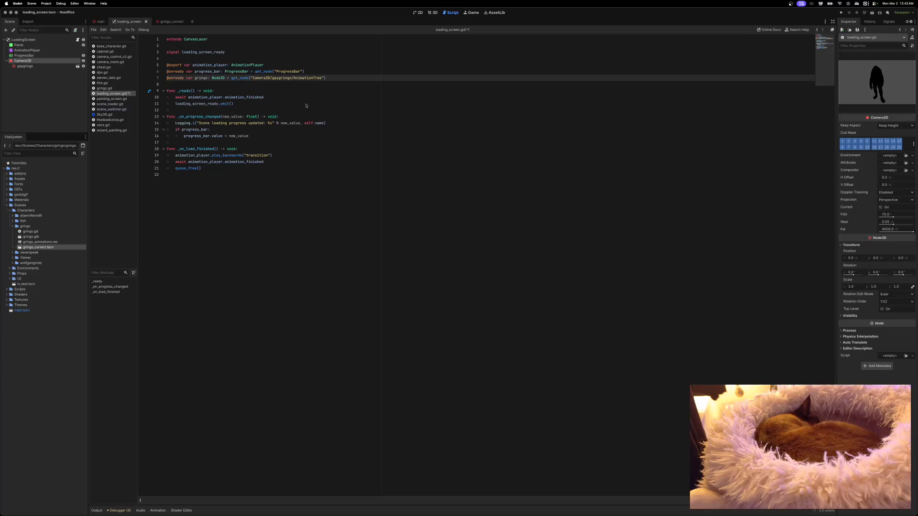
double_click(219, 77)
text(Animatio)
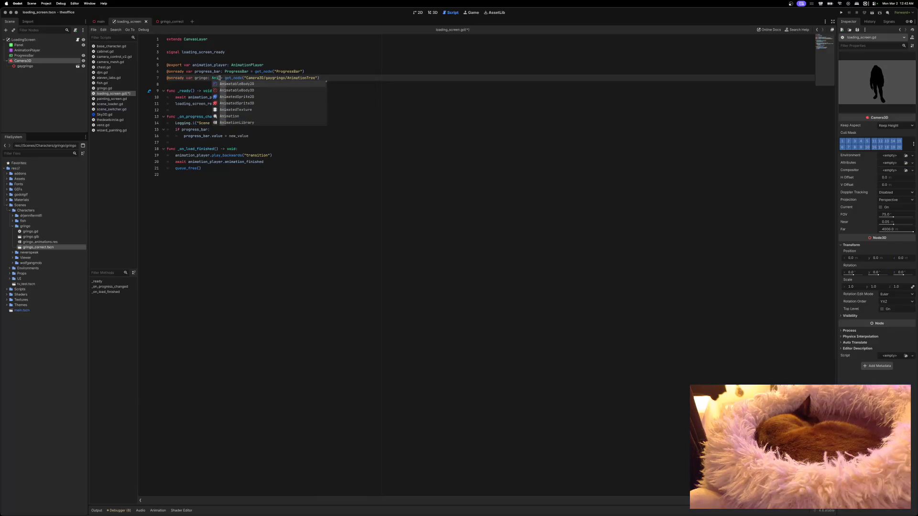
key(BackSpace)
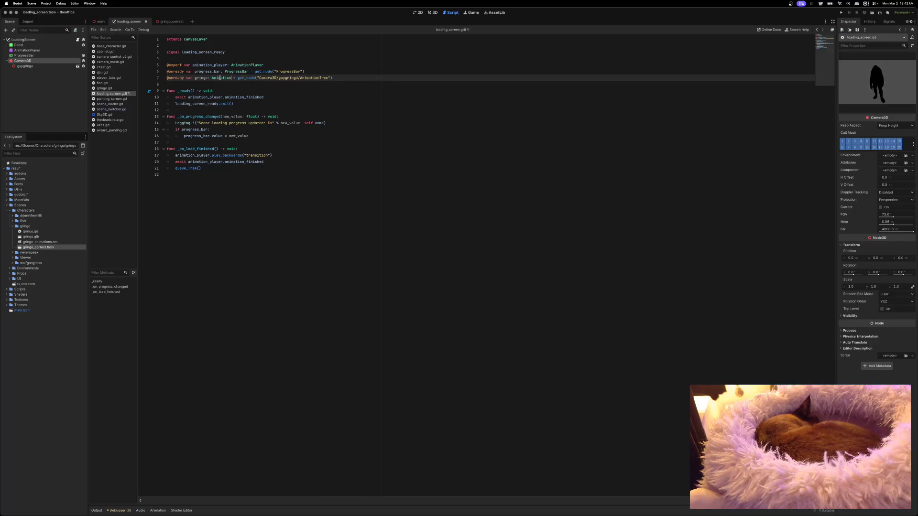